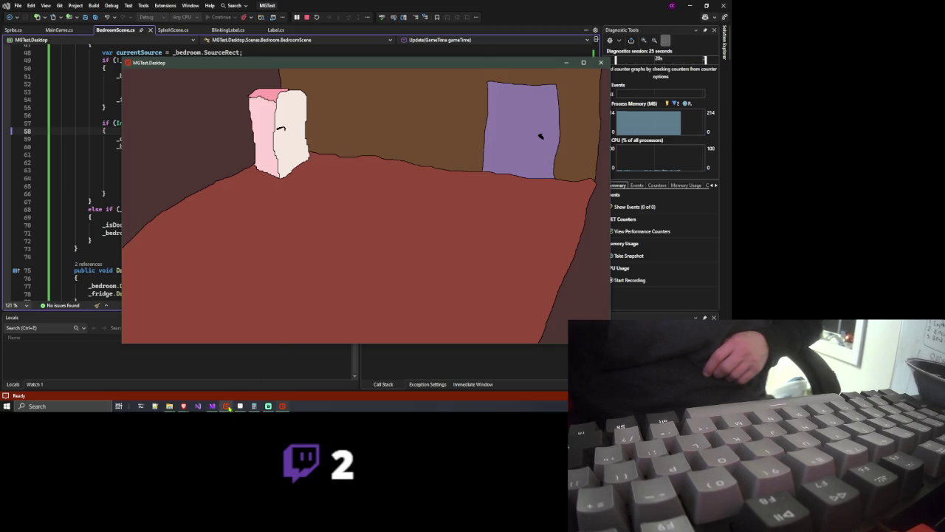
Close the MGTest game, stop debugging, and switch to Bedroom-Sheet.png in Aseprite
click(213, 406)
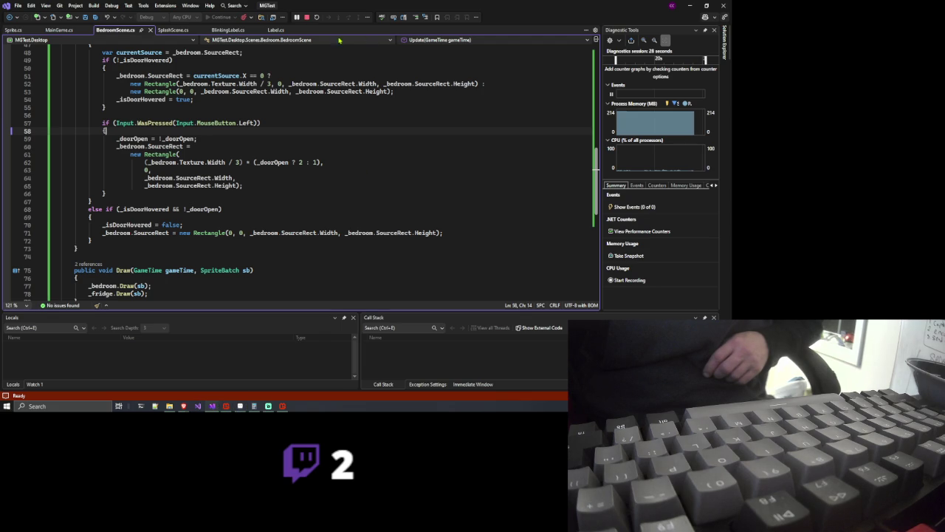
click(306, 16)
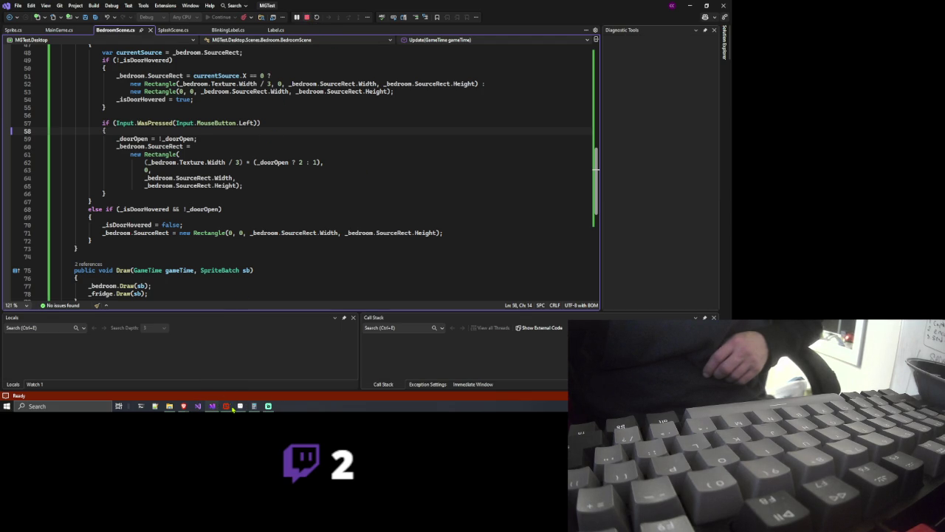
click(237, 409)
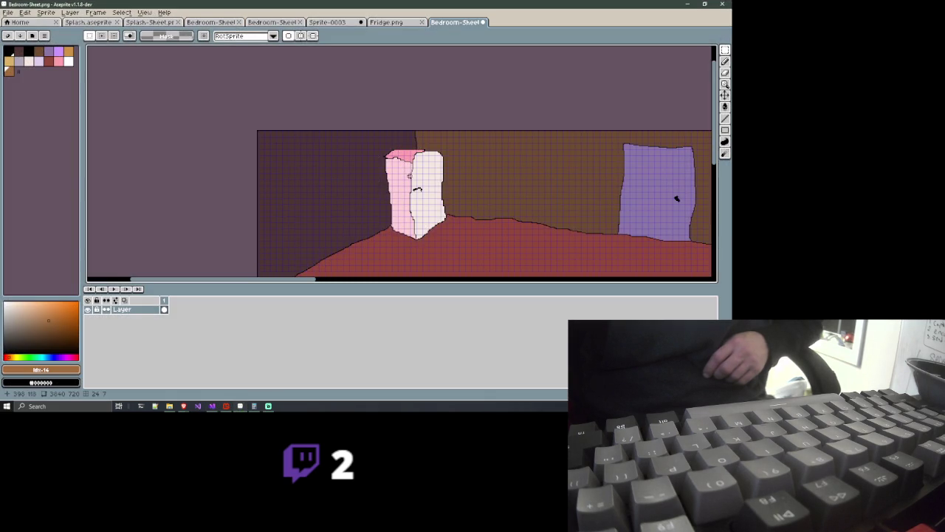
Frame the room scene and cut the selected pink fridge out of it
scroll(410, 168, down, 3)
mouse_move(410, 168)
mouse_down()
mouse_move(365, 133)
mouse_move(253, 135)
mouse_up()
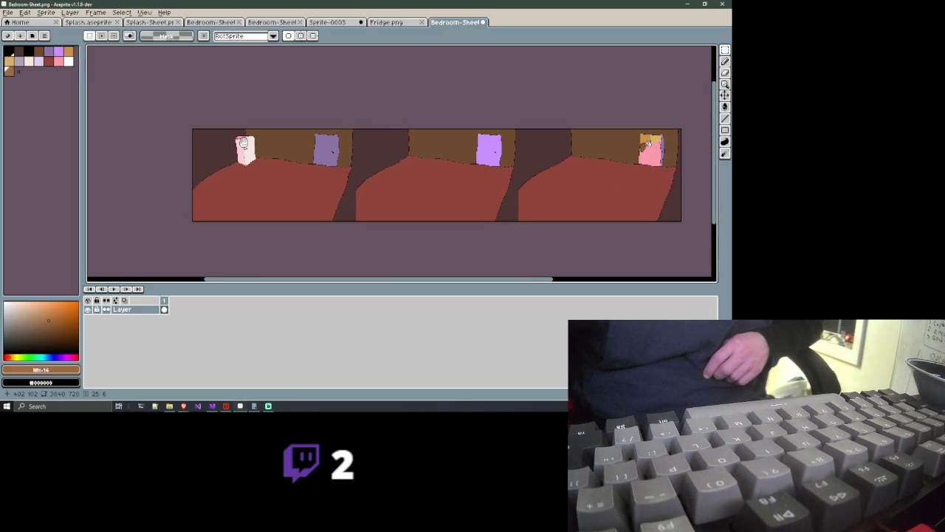
scroll(255, 140, up, 1)
scroll(254, 140, up, 1)
scroll(244, 142, up, 2)
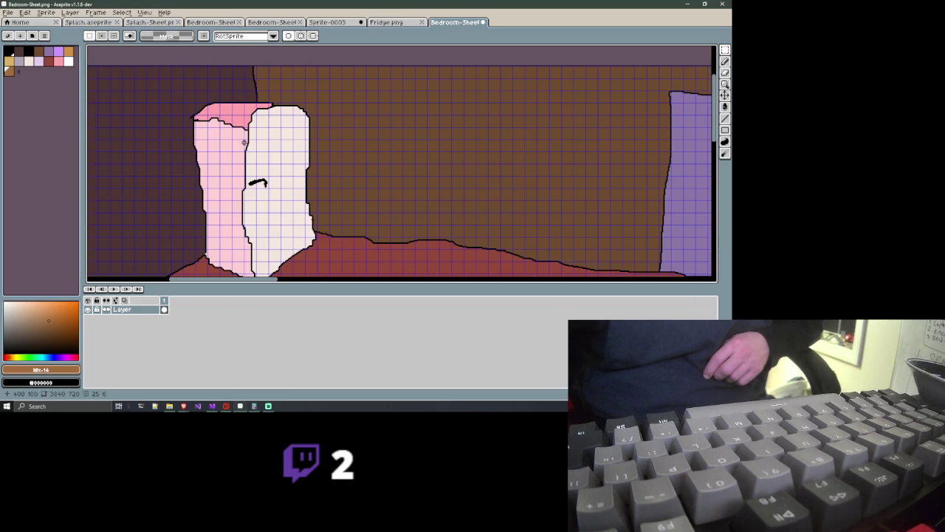
scroll(243, 148, down, 2)
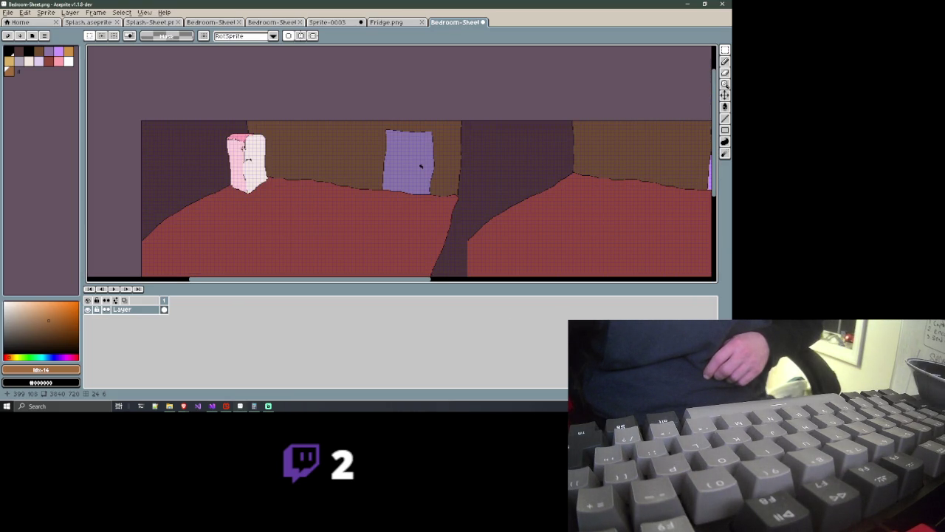
drag(243, 148, 268, 124)
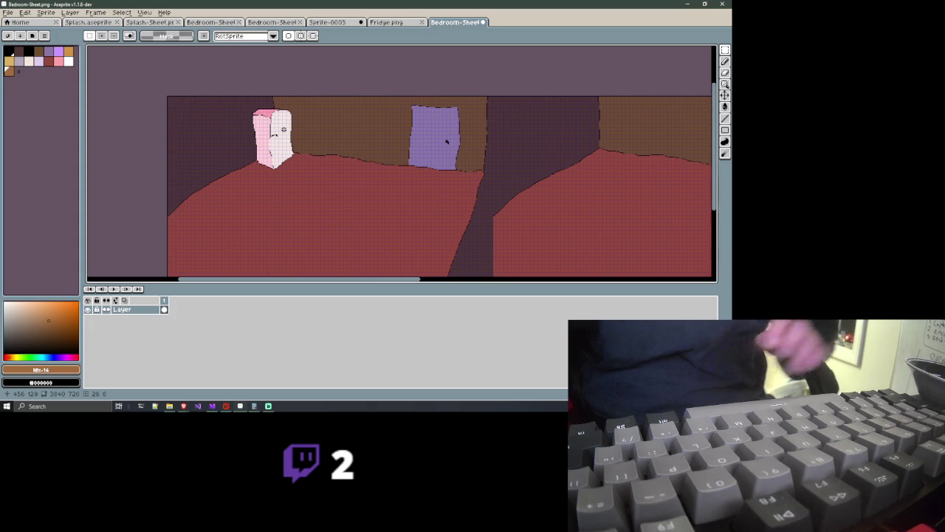
key(ctrl+z)
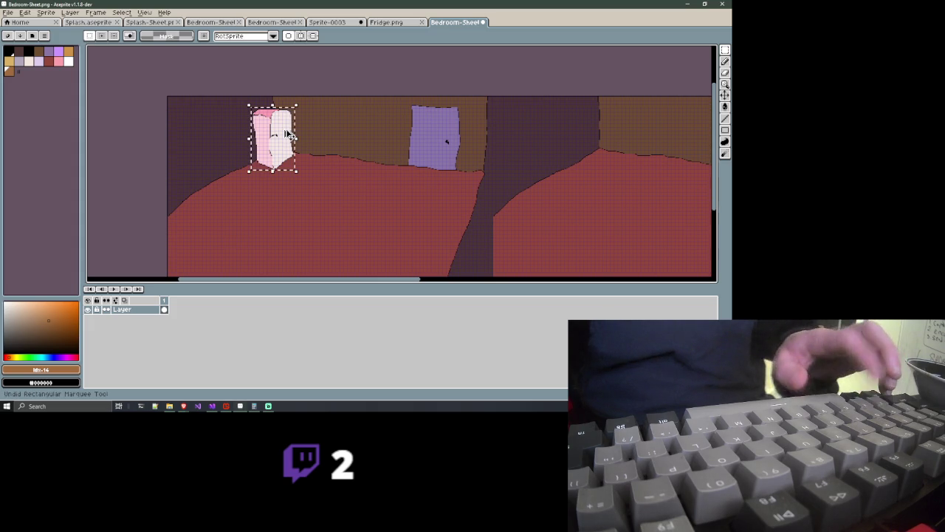
key(ctrl+z)
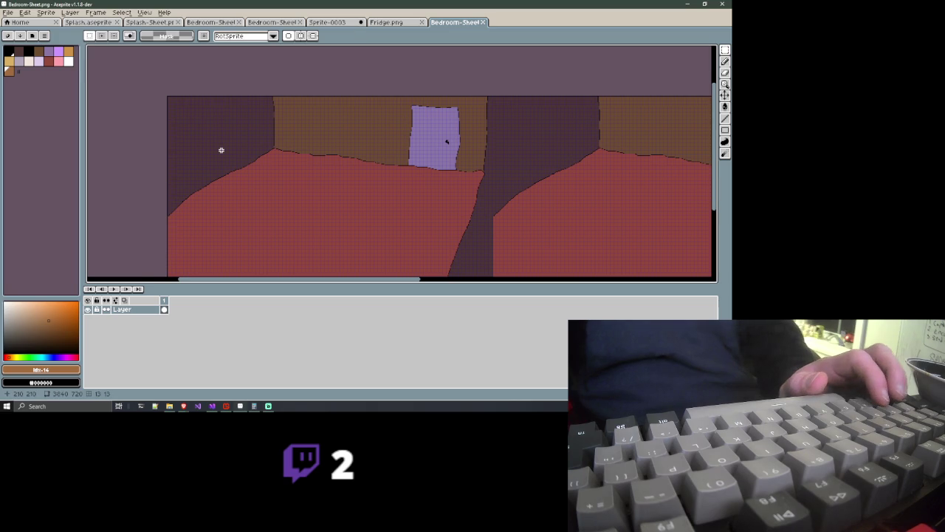
Paste the fridge back and position it against the back wall beside the door
scroll(221, 150, up, 1)
scroll(245, 143, up, 2)
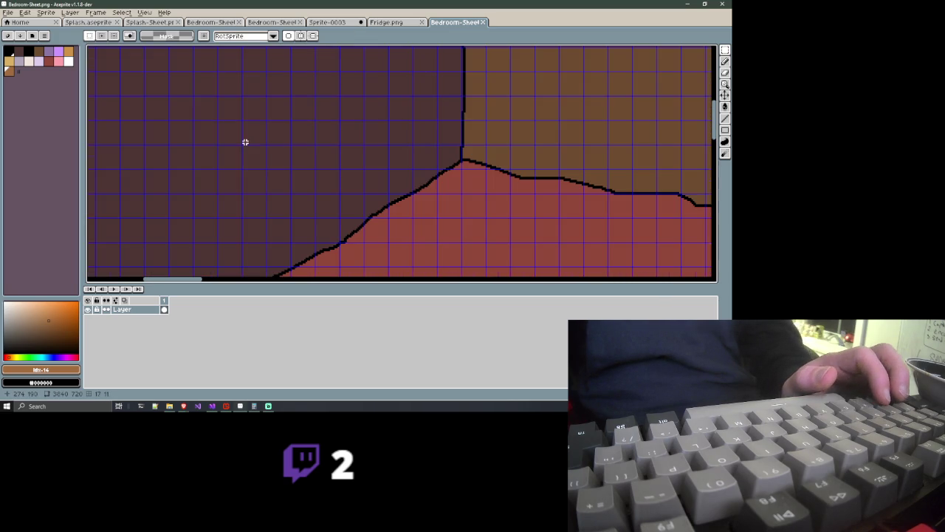
scroll(271, 135, down, 2)
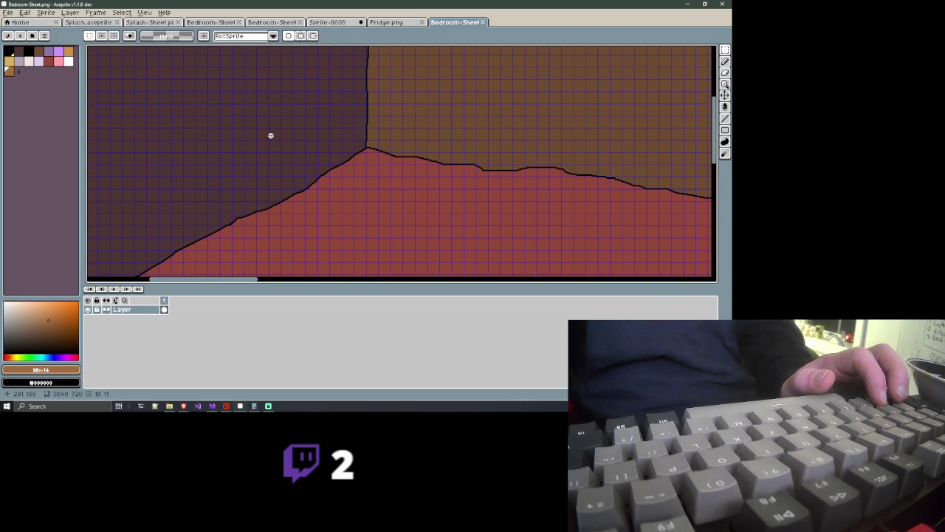
drag(271, 135, 242, 158)
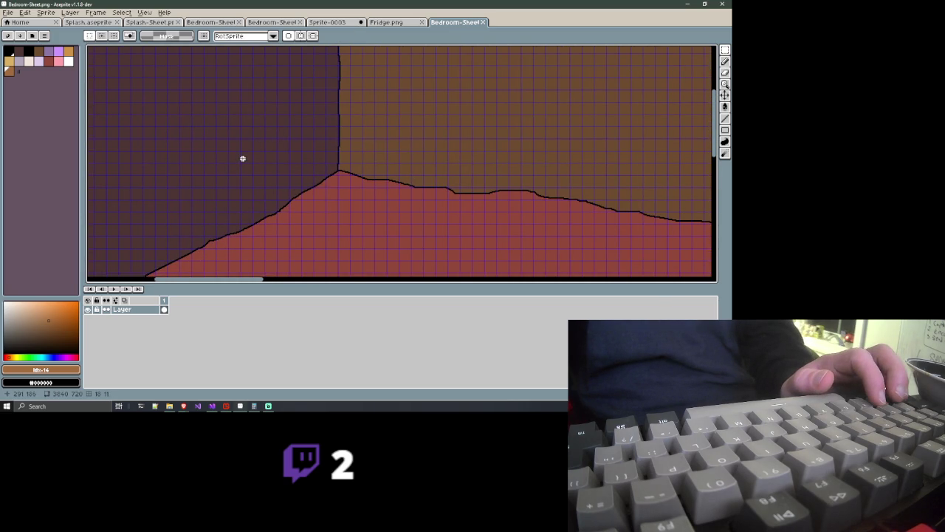
scroll(242, 158, down, 2)
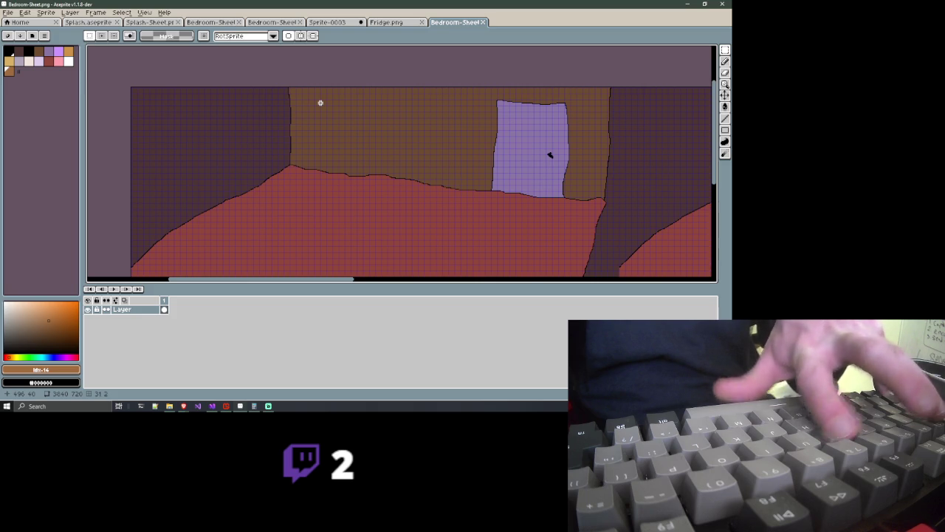
key(ctrl+z)
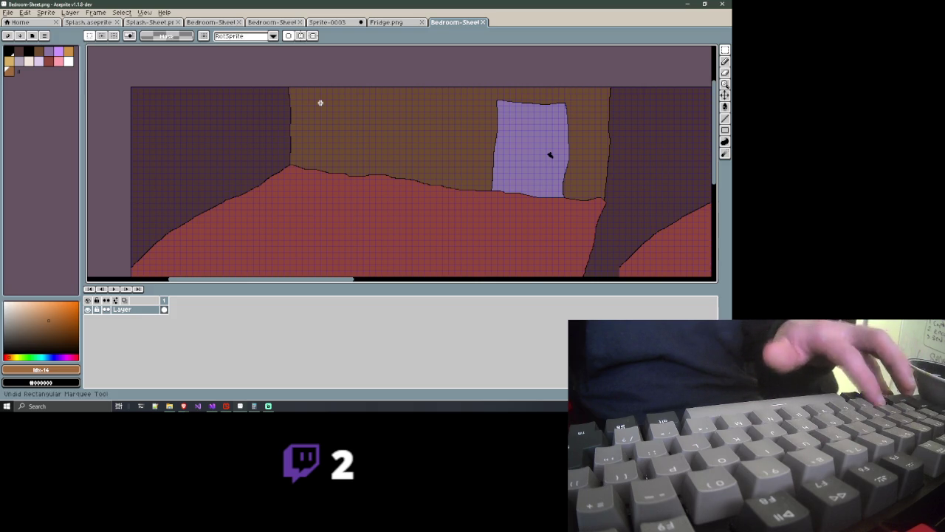
key(ctrl+y)
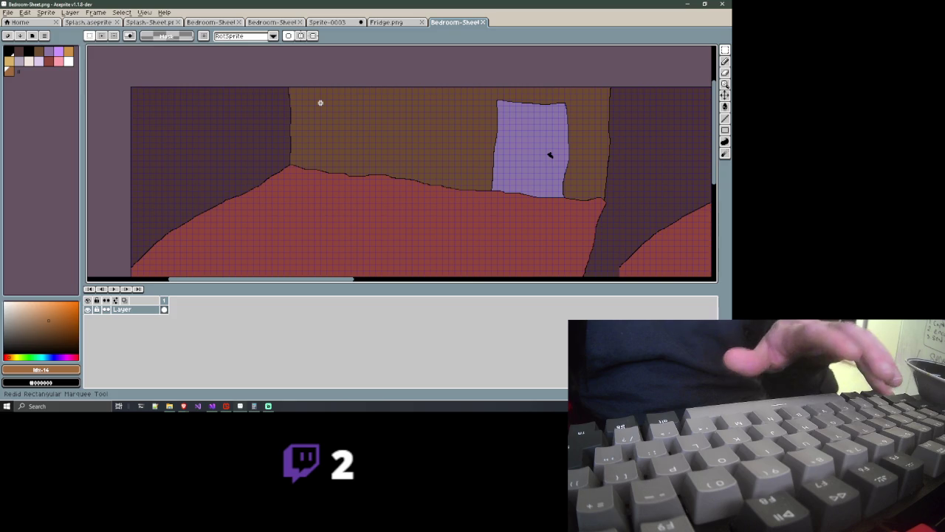
key(ctrl+v)
mouse_move(186, 151)
mouse_down()
mouse_move(336, 173)
mouse_move(318, 164)
mouse_up()
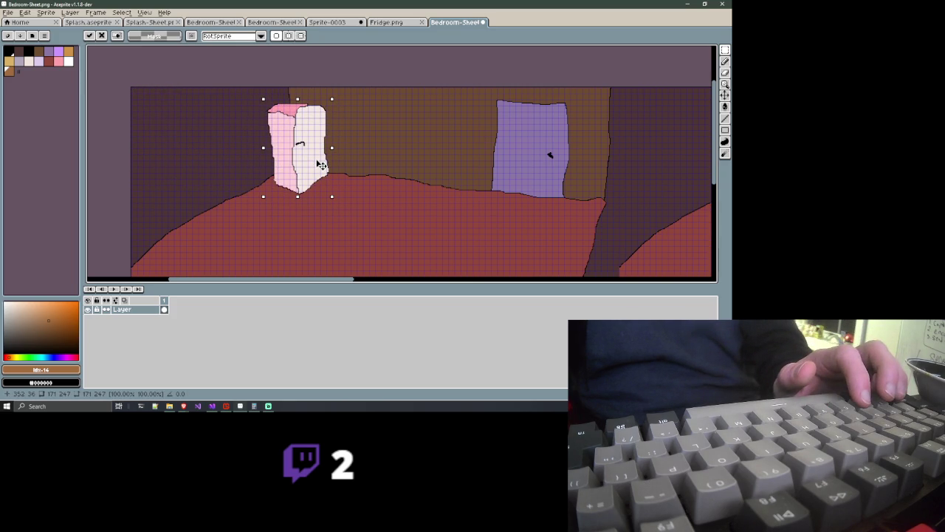
drag(320, 164, 315, 161)
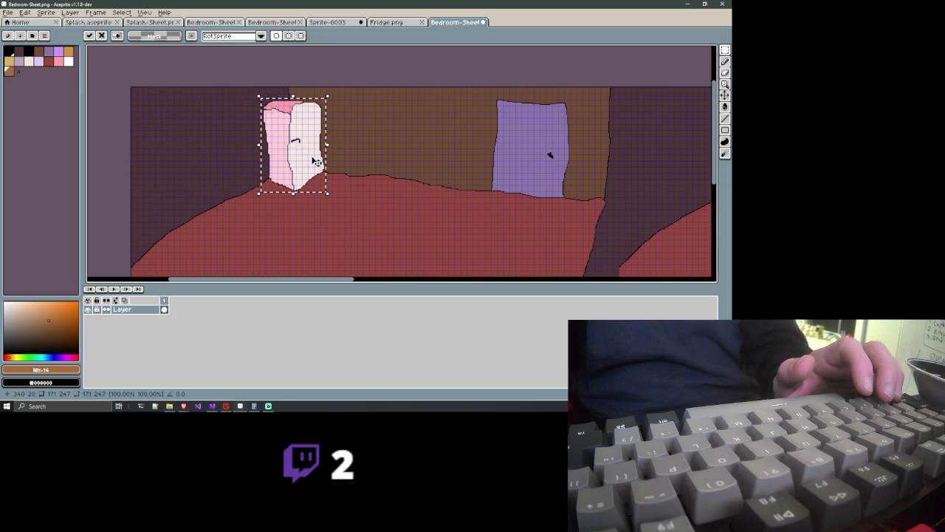
click(128, 57)
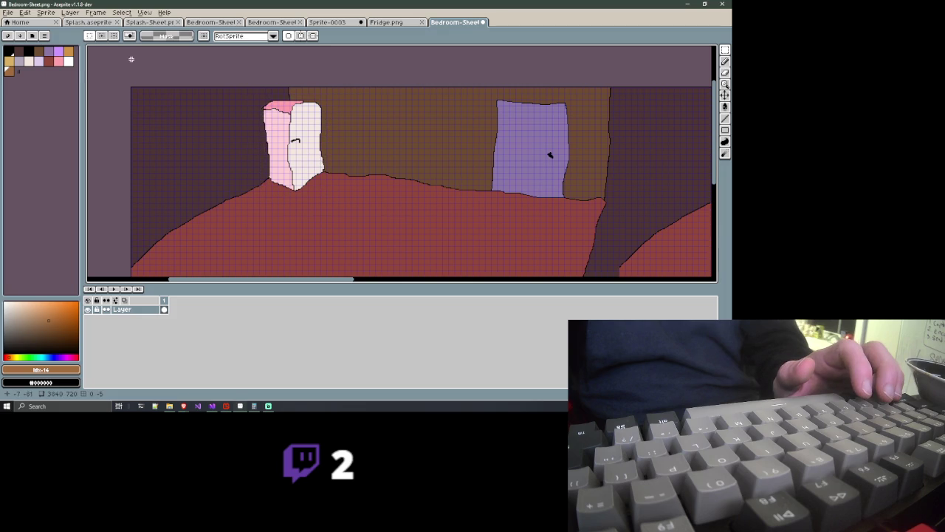
Load the lospec500 preset palette from the palette Presets list
click(43, 36)
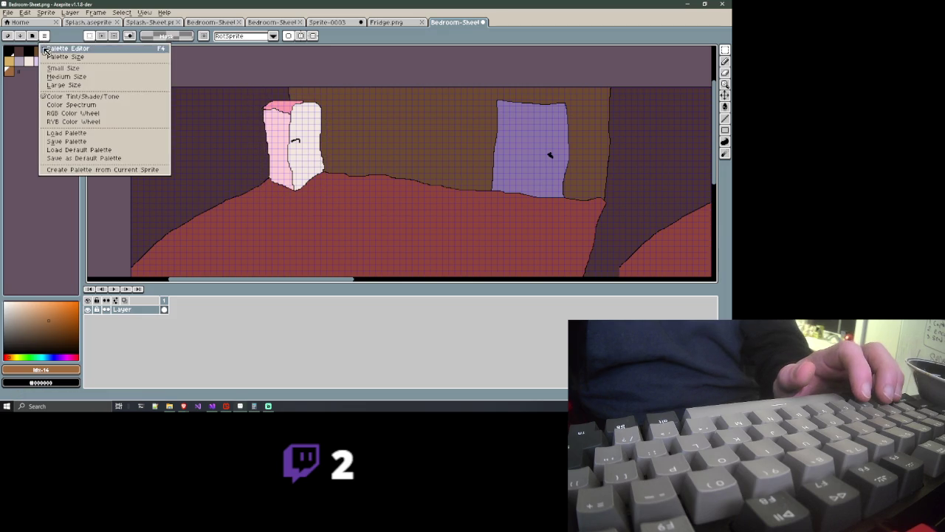
click(35, 41)
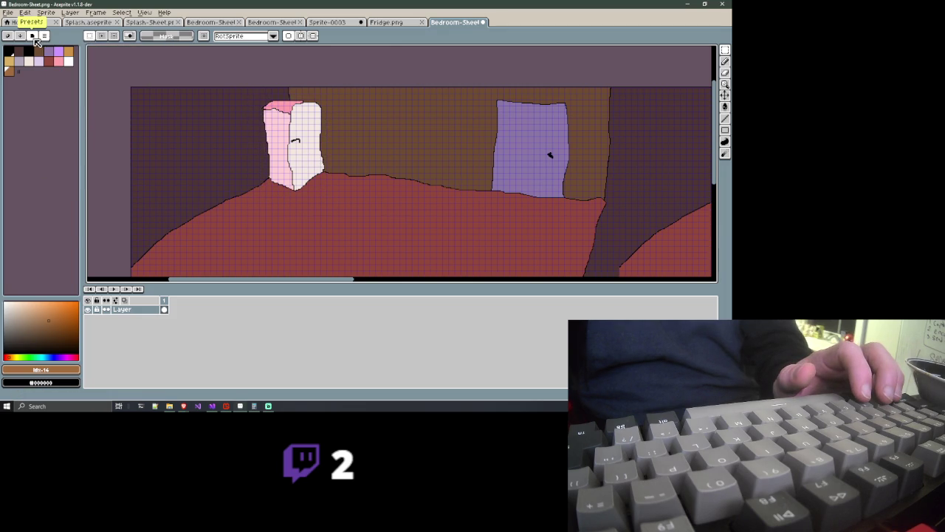
click(33, 36)
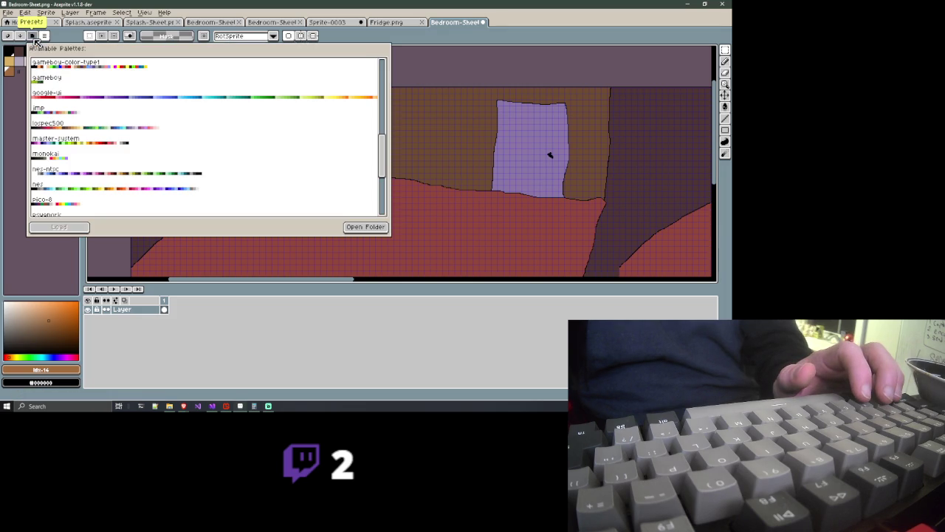
click(50, 126)
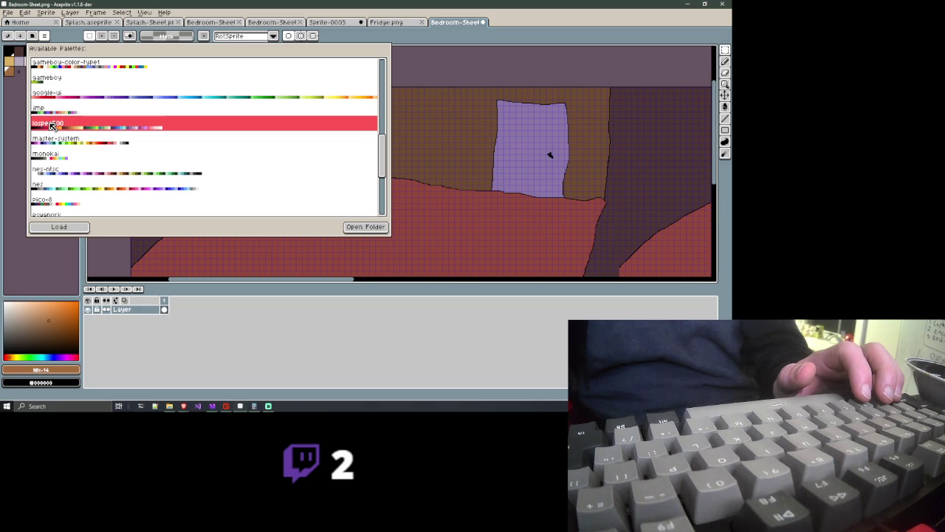
click(68, 226)
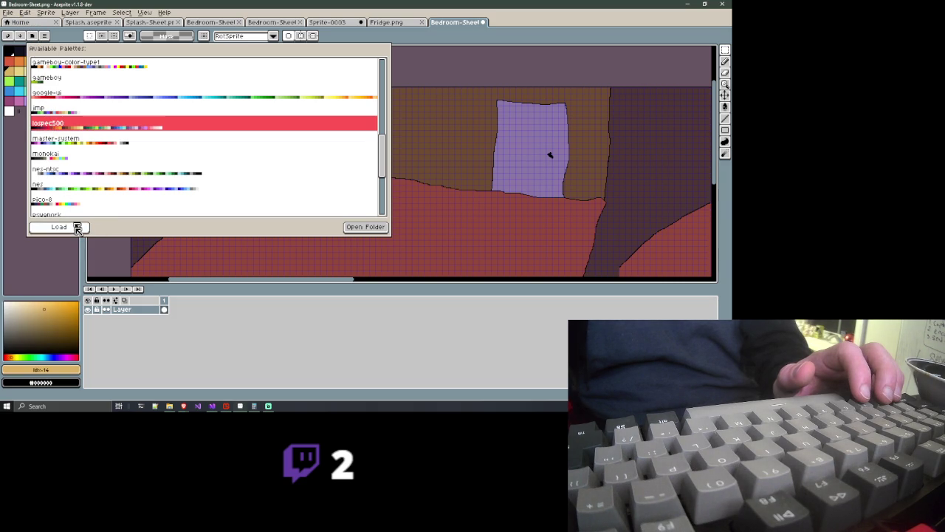
click(32, 251)
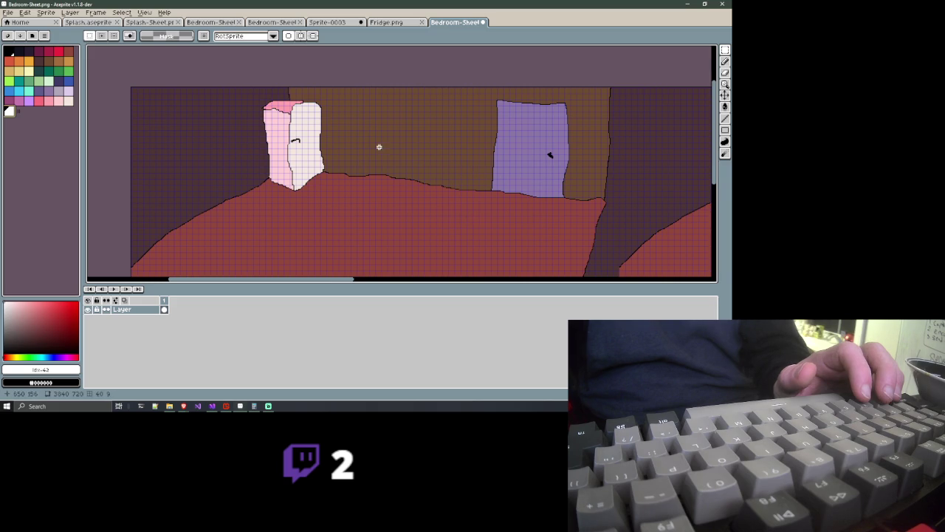
Choose black from the lospec500 palette and switch to the Pencil tool
scroll(229, 186, up, 2)
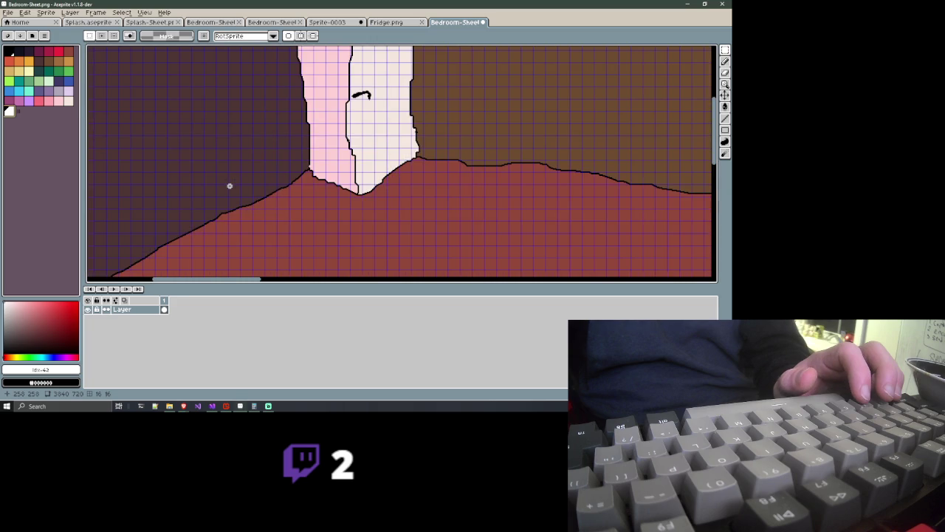
scroll(229, 187, down, 3)
drag(233, 187, 293, 184)
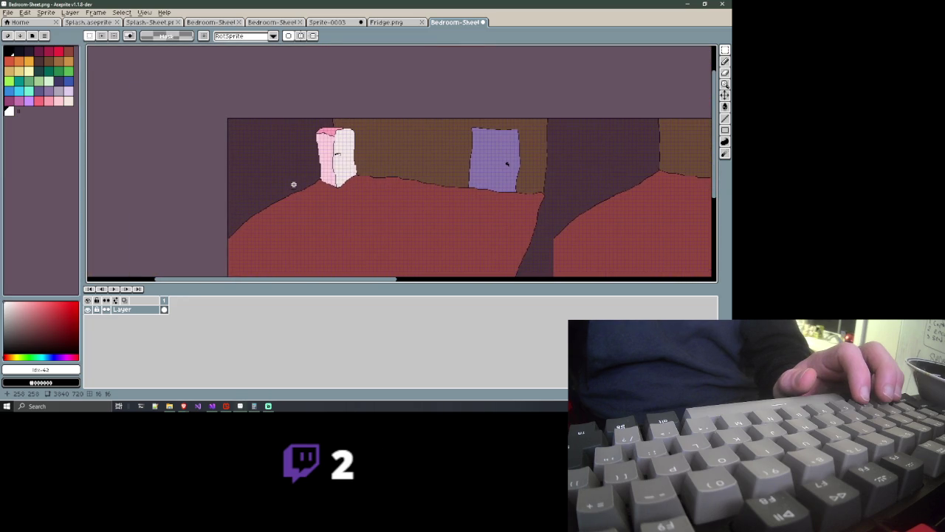
scroll(294, 184, up, 1)
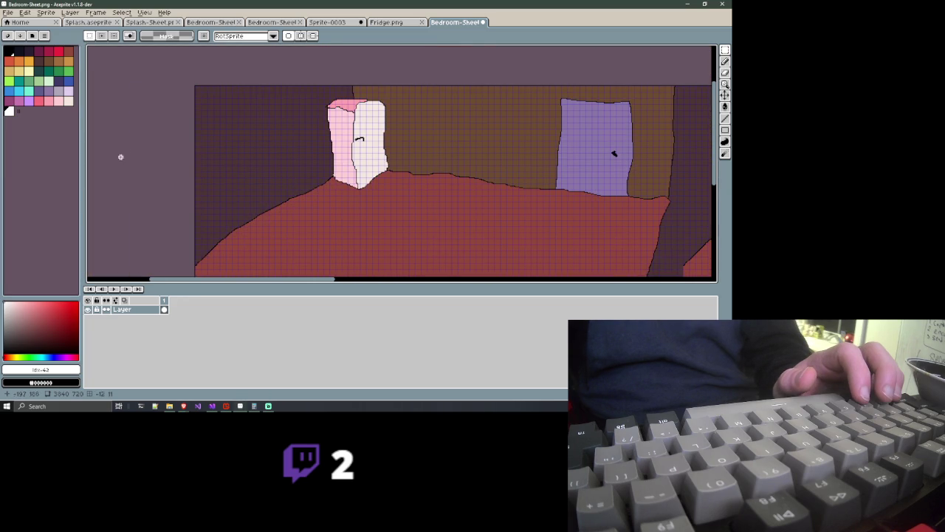
click(9, 54)
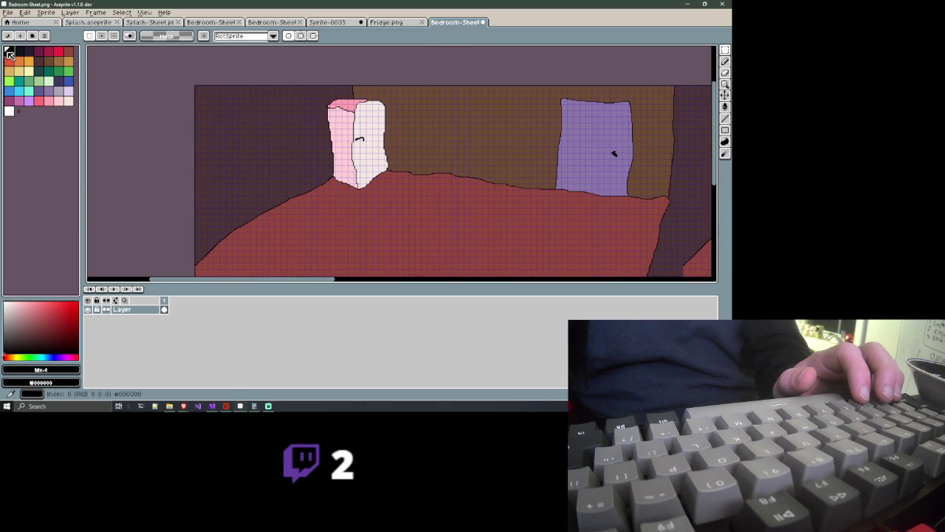
click(725, 62)
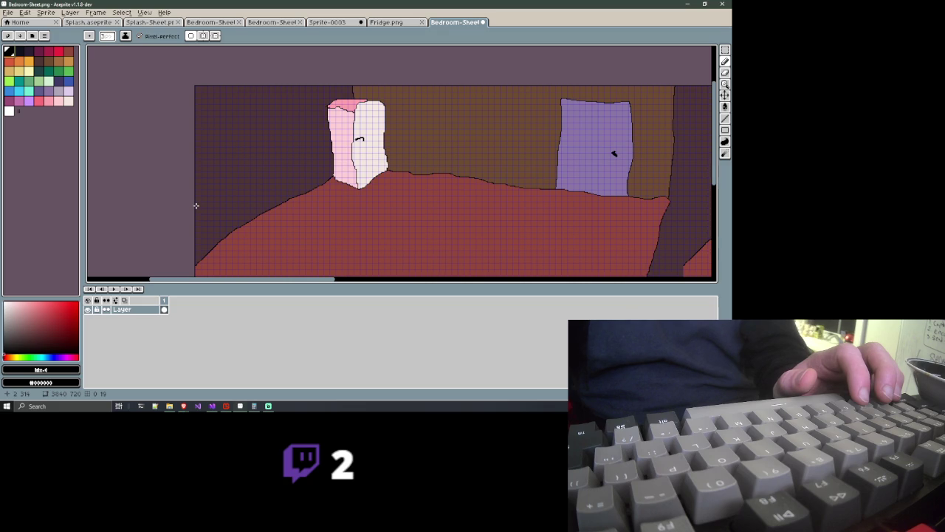
Pencil the counter's top and side edges by the left wall, redrawing one undone stroke
drag(197, 206, 209, 212)
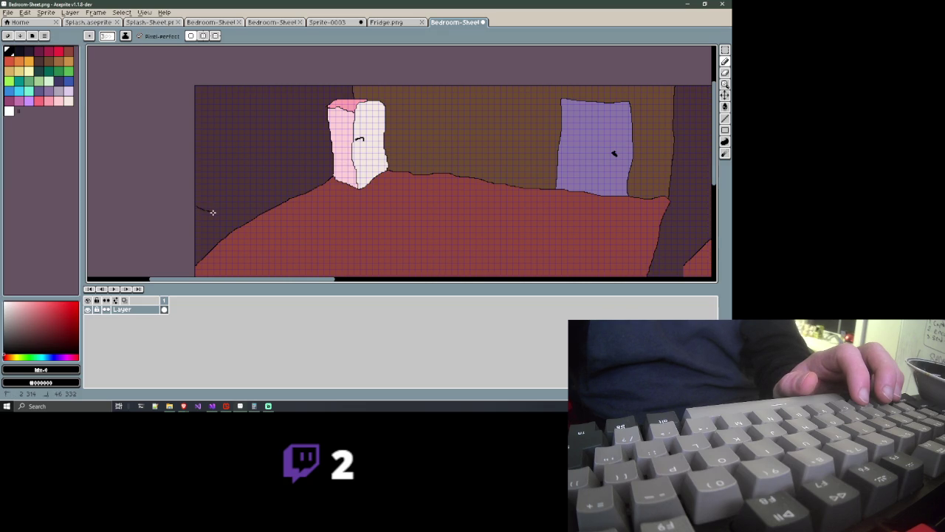
drag(213, 213, 212, 255)
mouse_move(211, 261)
mouse_down()
mouse_move(298, 212)
mouse_move(308, 171)
mouse_move(220, 204)
mouse_move(210, 244)
mouse_up()
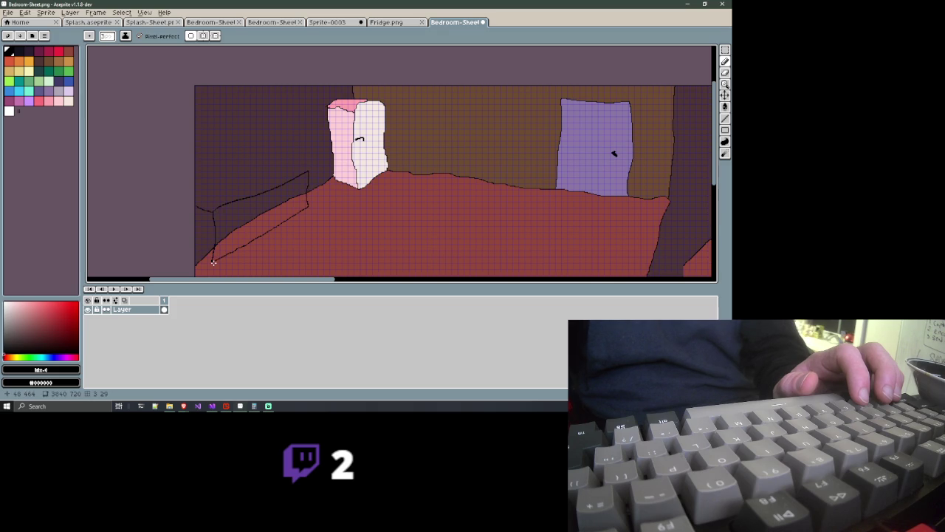
mouse_move(211, 261)
mouse_down()
mouse_move(201, 253)
mouse_move(200, 212)
mouse_move(299, 153)
mouse_up()
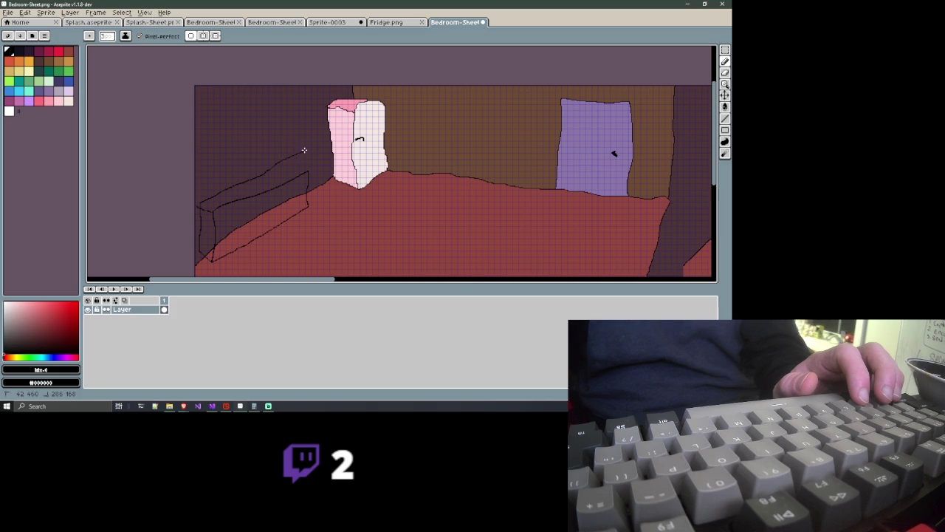
drag(303, 155, 308, 171)
key(ctrl+z)
key(ctrl+z)
key(ctrl+z)
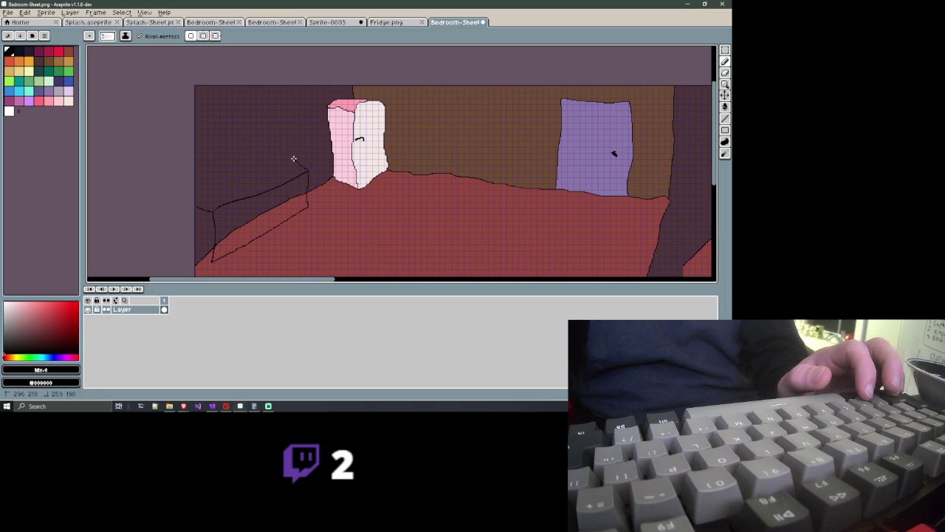
mouse_move(293, 159)
mouse_down()
mouse_move(190, 200)
mouse_move(216, 260)
mouse_up()
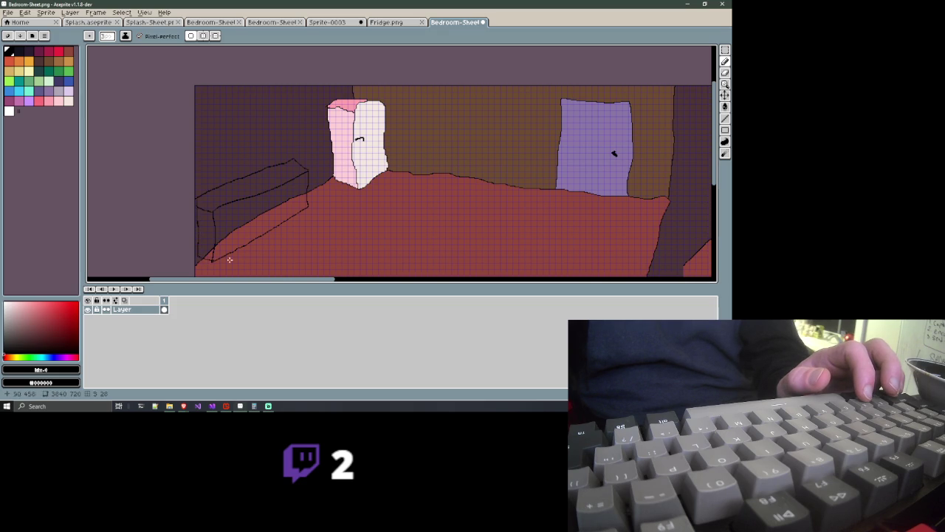
scroll(278, 221, down, 1)
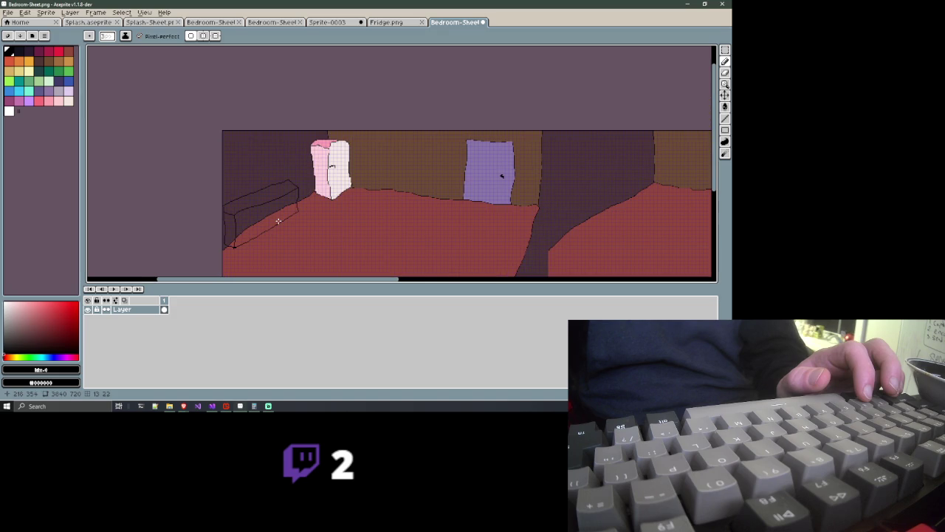
scroll(278, 221, down, 1)
scroll(278, 221, up, 1)
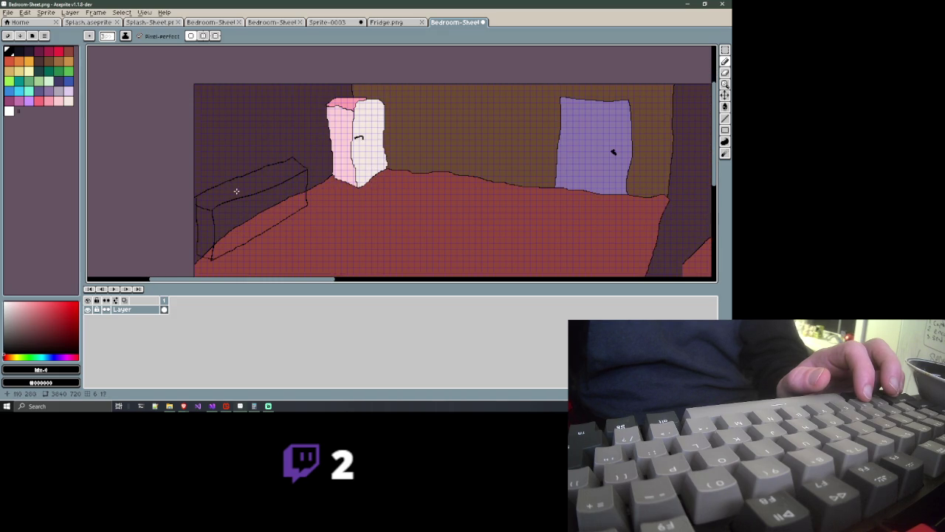
scroll(238, 183, up, 1)
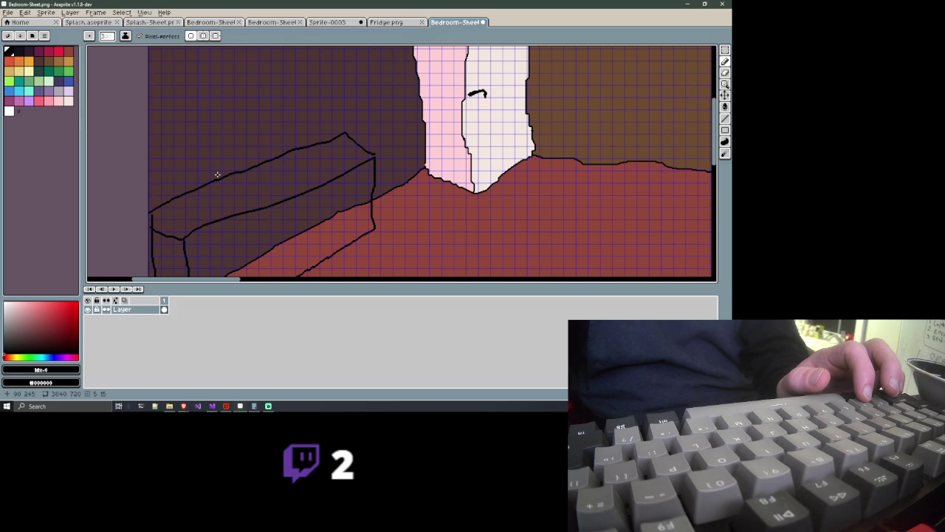
scroll(217, 174, down, 1)
drag(217, 174, 229, 194)
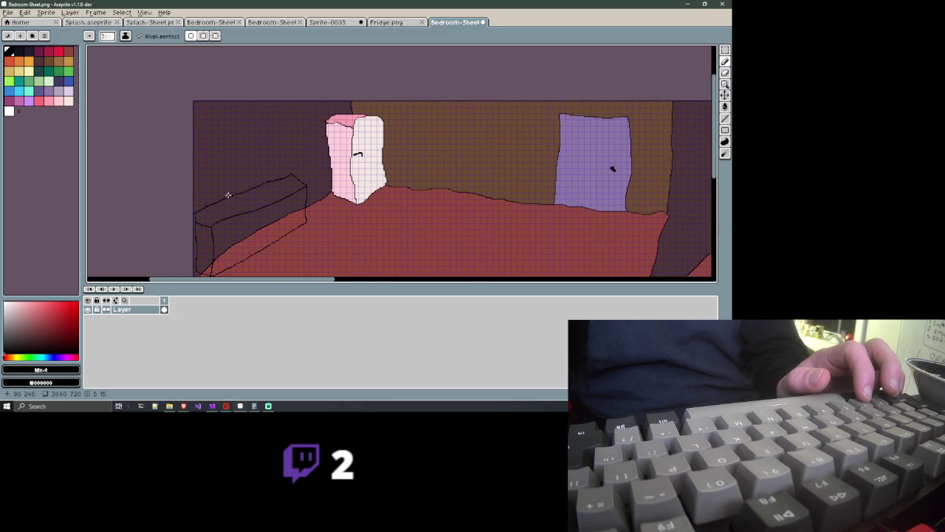
scroll(234, 191, up, 1)
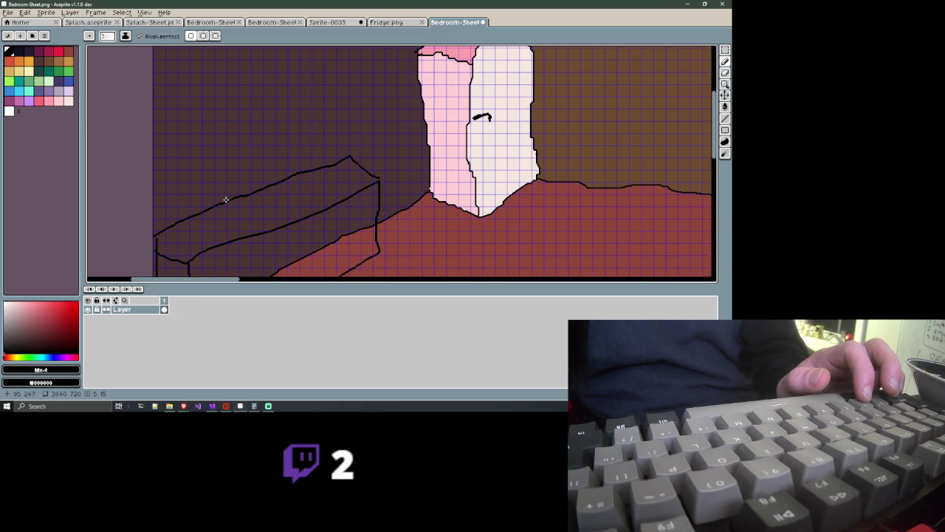
scroll(226, 199, down, 1)
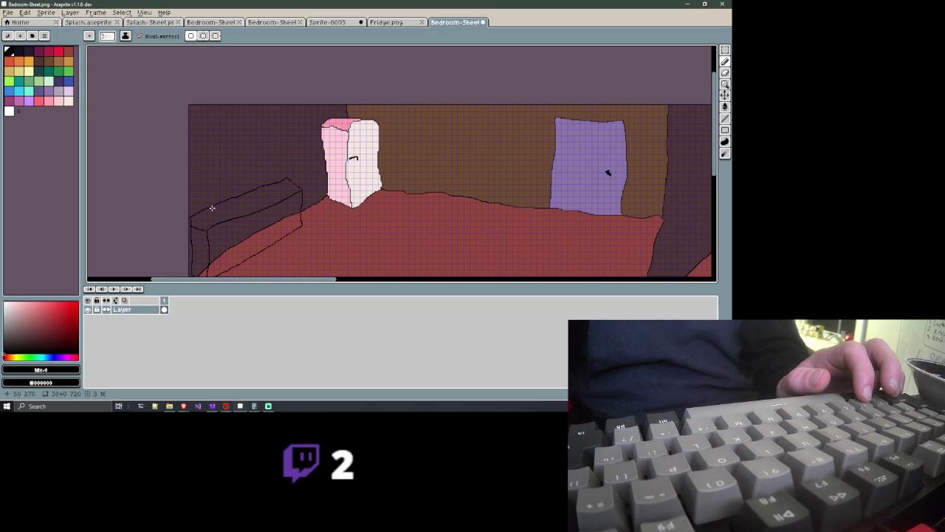
Draw the curved faucet on the left end of the counter
mouse_move(199, 211)
mouse_down()
mouse_move(241, 213)
mouse_move(237, 197)
mouse_move(209, 200)
mouse_move(224, 177)
mouse_move(217, 201)
mouse_up()
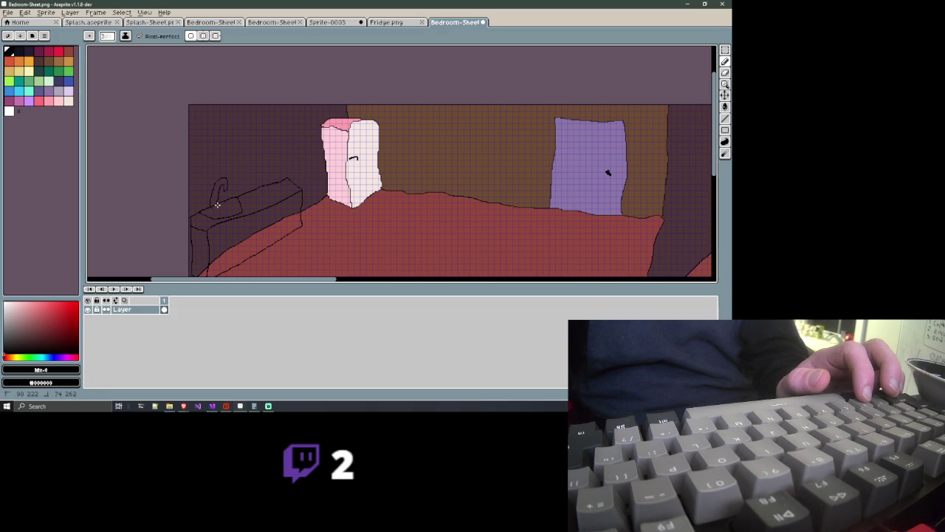
drag(217, 204, 217, 204)
scroll(206, 208, down, 1)
scroll(206, 208, up, 1)
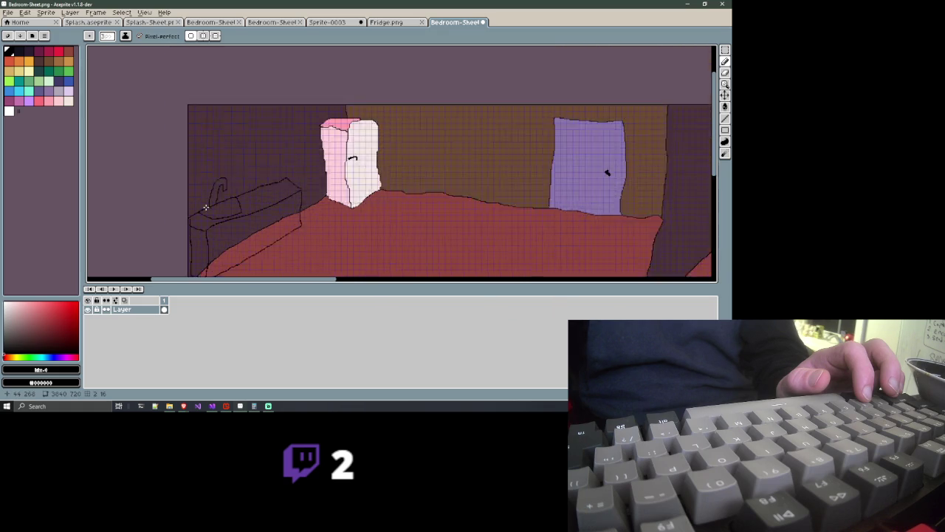
scroll(206, 208, up, 2)
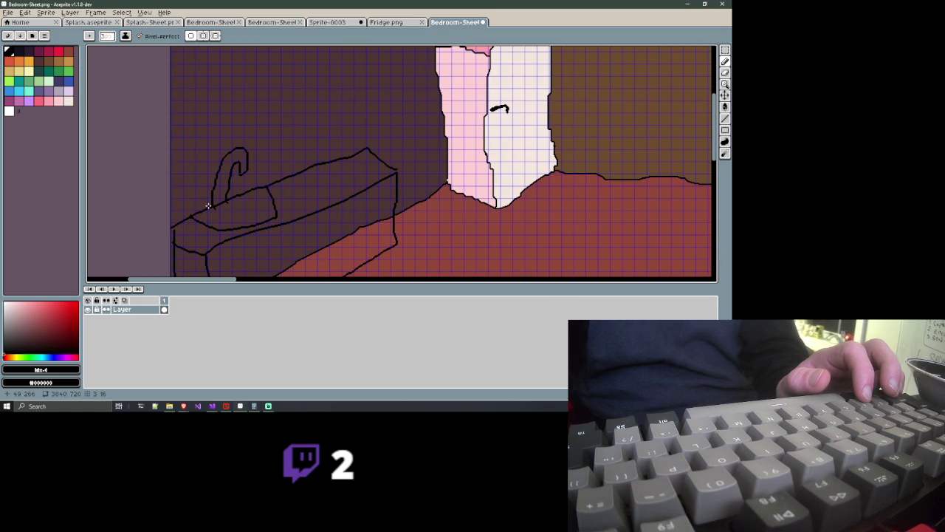
Add the sink basin outline and a small tap beside the faucet
mouse_move(209, 205)
mouse_down()
mouse_move(184, 198)
mouse_move(197, 206)
mouse_up()
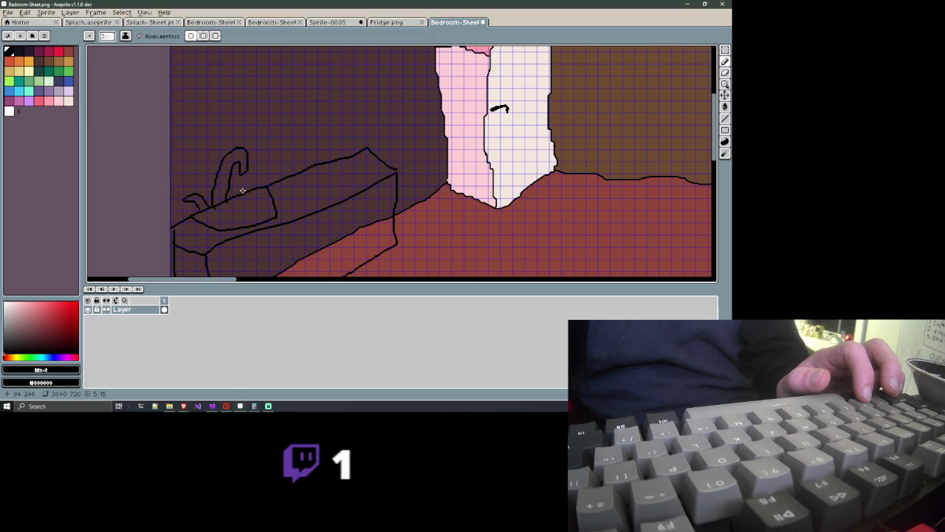
drag(246, 192, 257, 172)
drag(261, 171, 257, 180)
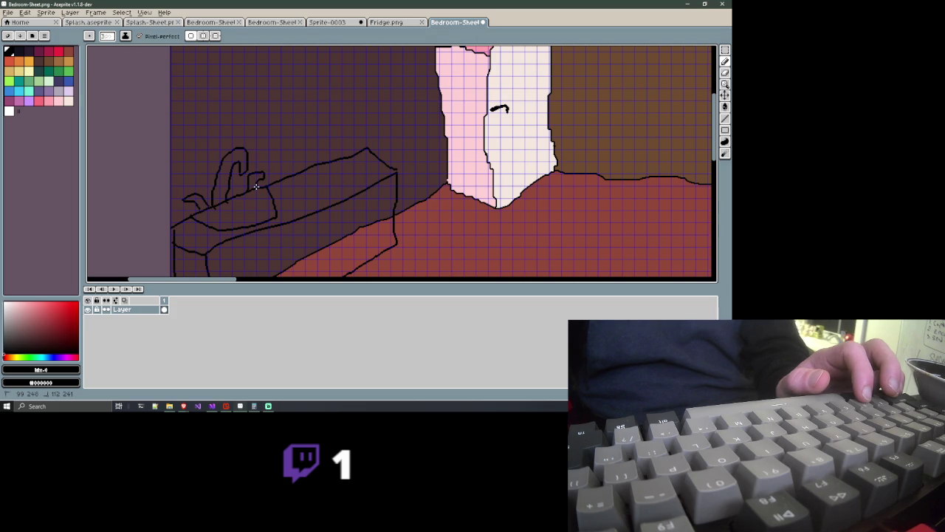
scroll(256, 188, down, 2)
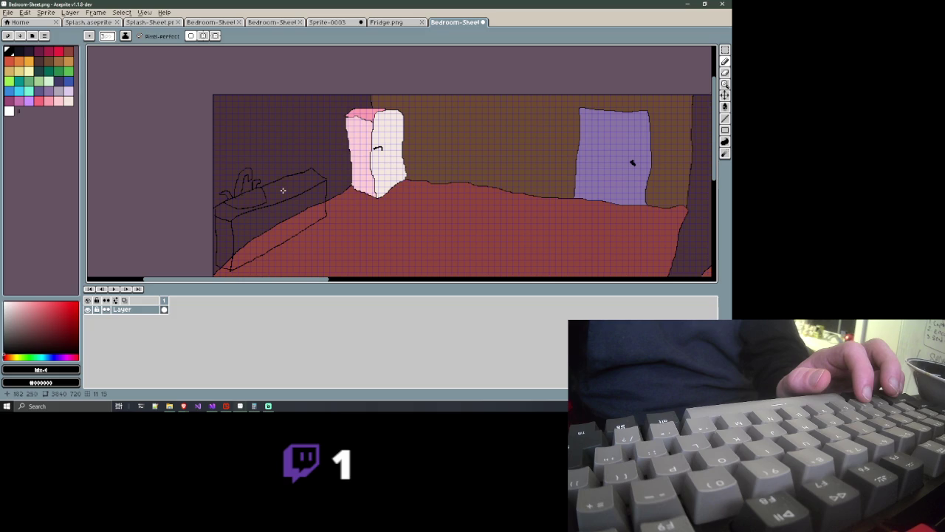
scroll(283, 190, up, 1)
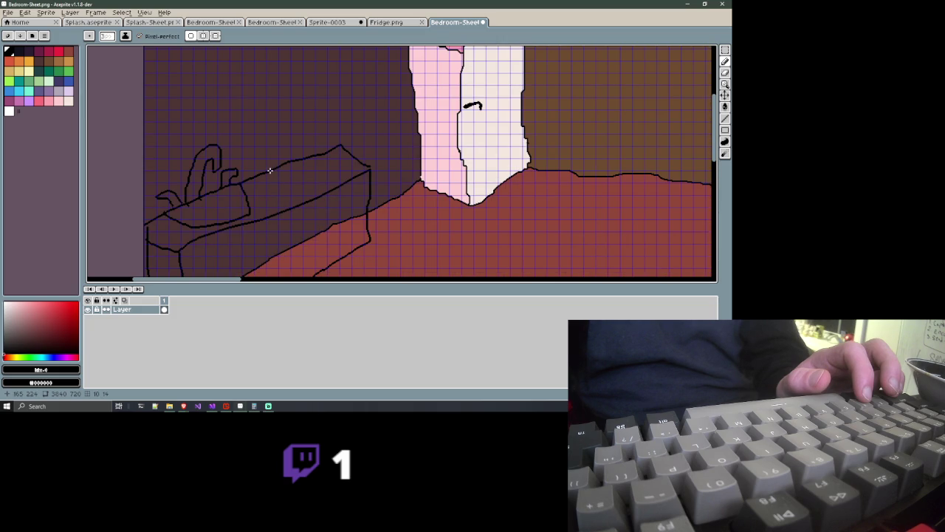
drag(269, 171, 260, 103)
key(ctrl+z)
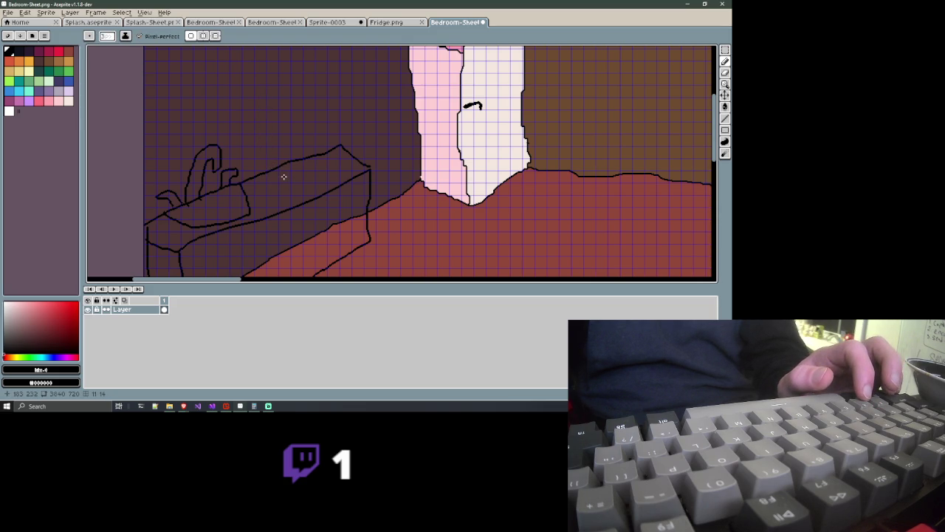
mouse_move(281, 176)
mouse_down()
mouse_move(281, 140)
mouse_move(348, 114)
mouse_move(353, 144)
mouse_move(277, 180)
mouse_up()
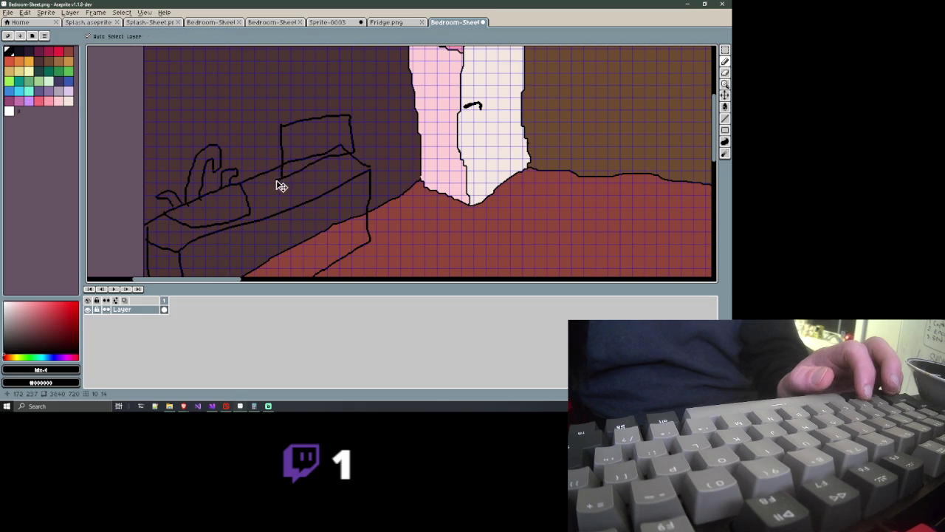
key(ctrl+z)
drag(282, 177, 340, 146)
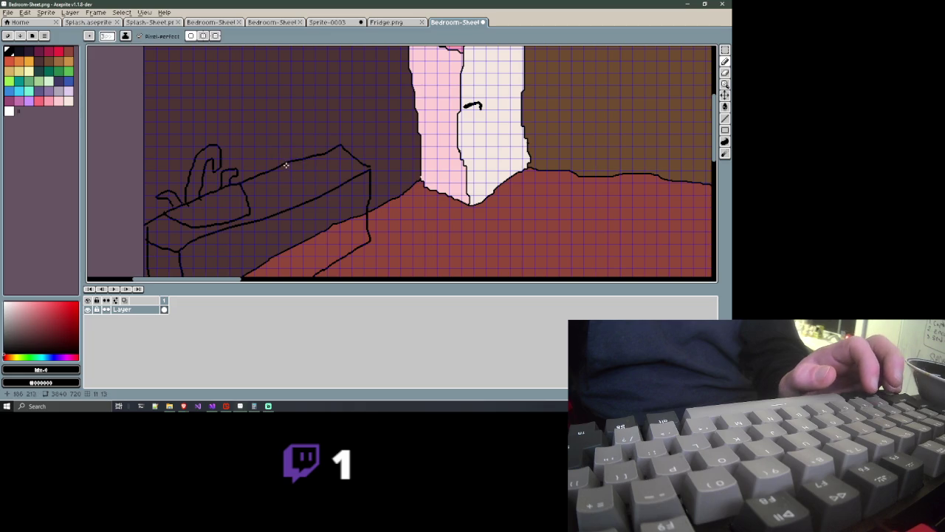
drag(286, 172, 288, 137)
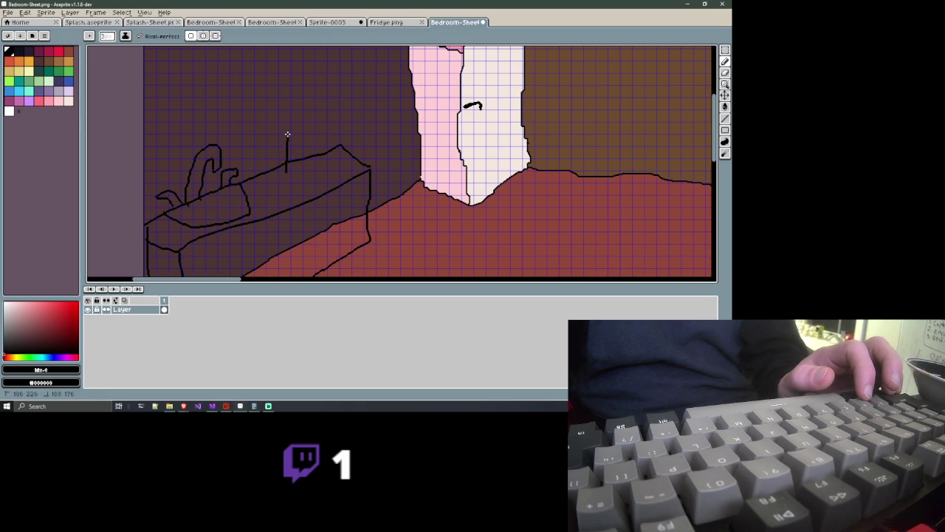
mouse_move(288, 131)
mouse_down()
mouse_move(334, 130)
mouse_move(341, 155)
mouse_move(277, 175)
mouse_up()
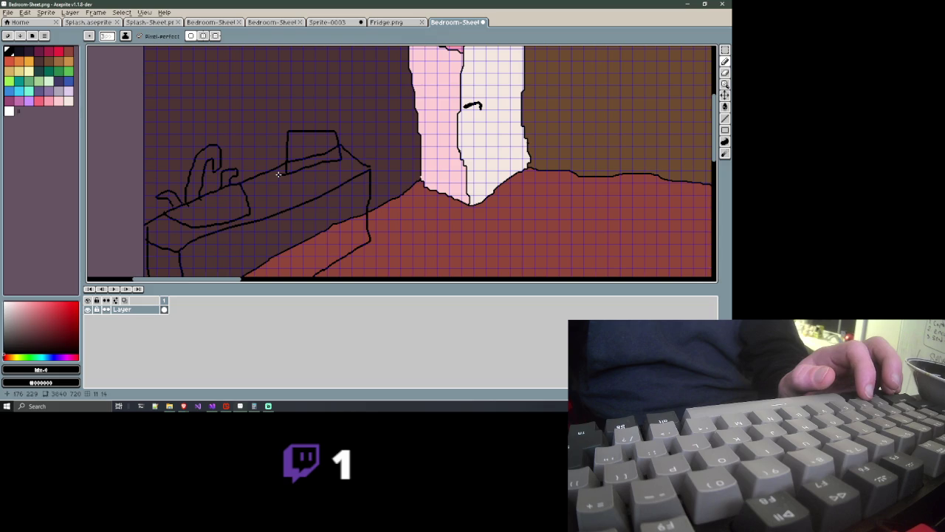
drag(278, 173, 270, 129)
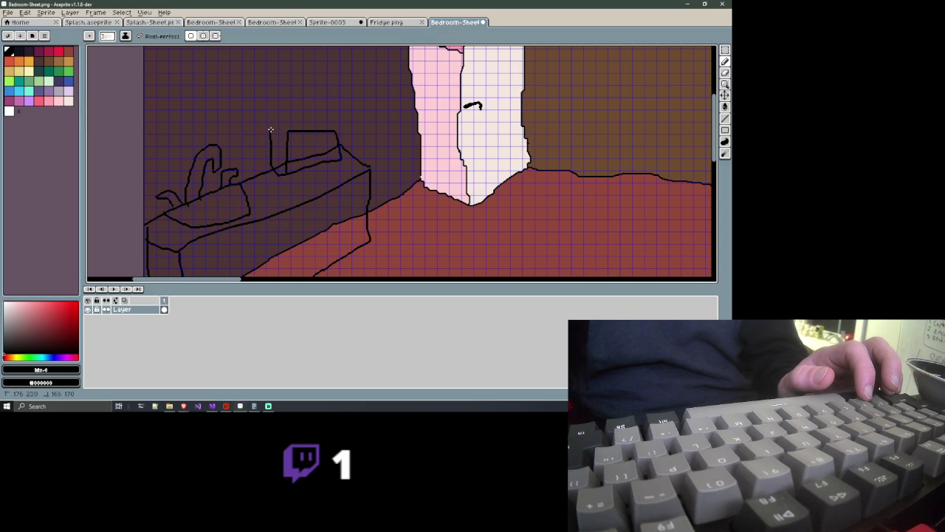
drag(278, 131, 333, 130)
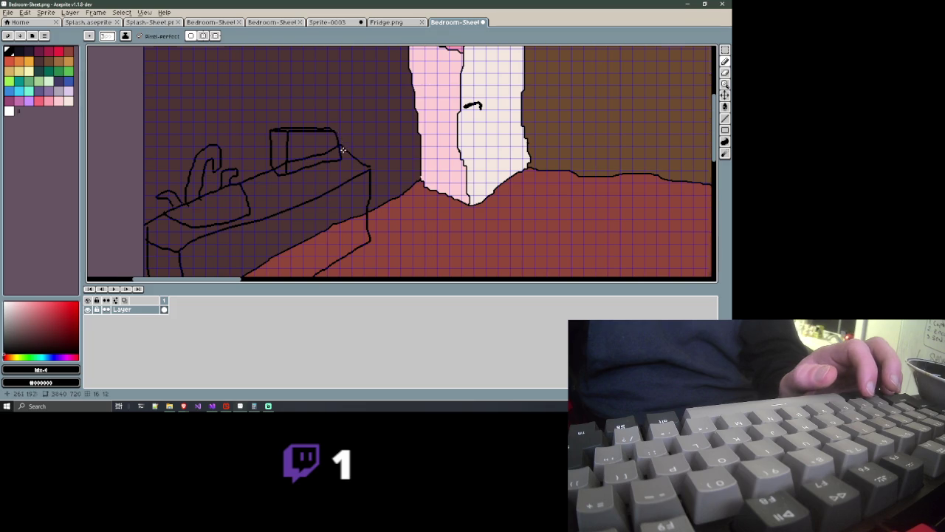
scroll(343, 150, down, 3)
scroll(338, 159, up, 3)
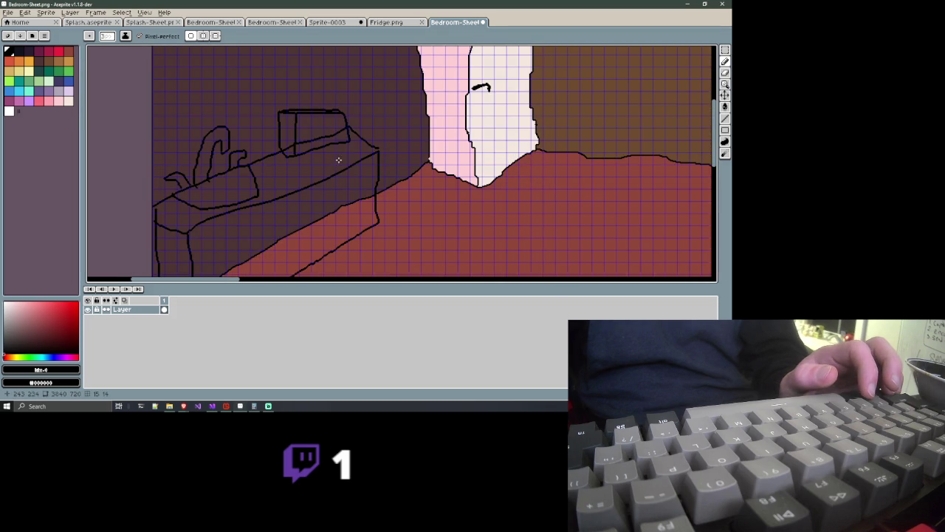
key(ctrl+z)
key(ctrl+z)
key(ctrl+z)
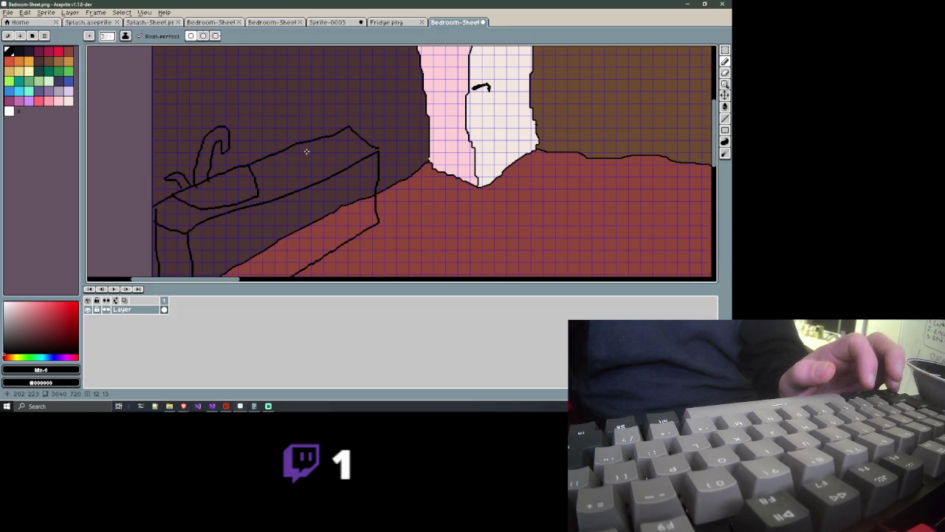
key(ctrl)
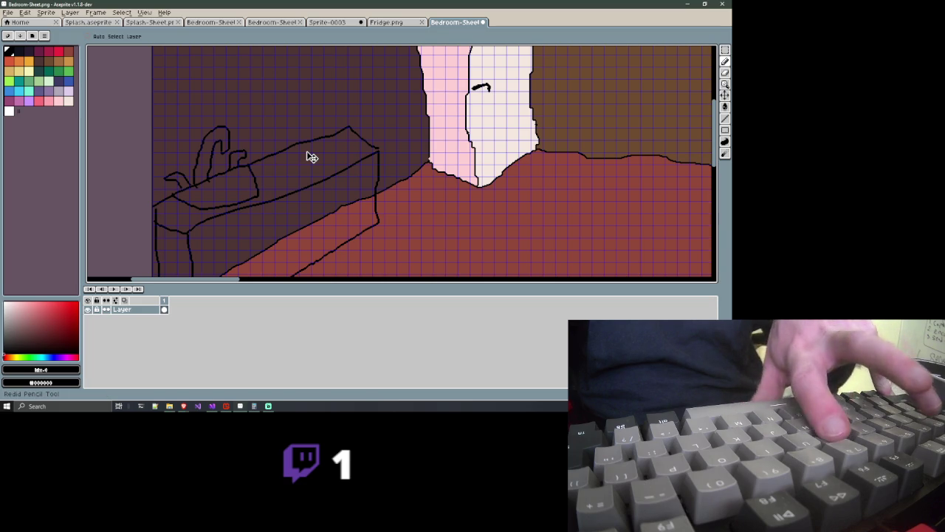
scroll(309, 154, up, 2)
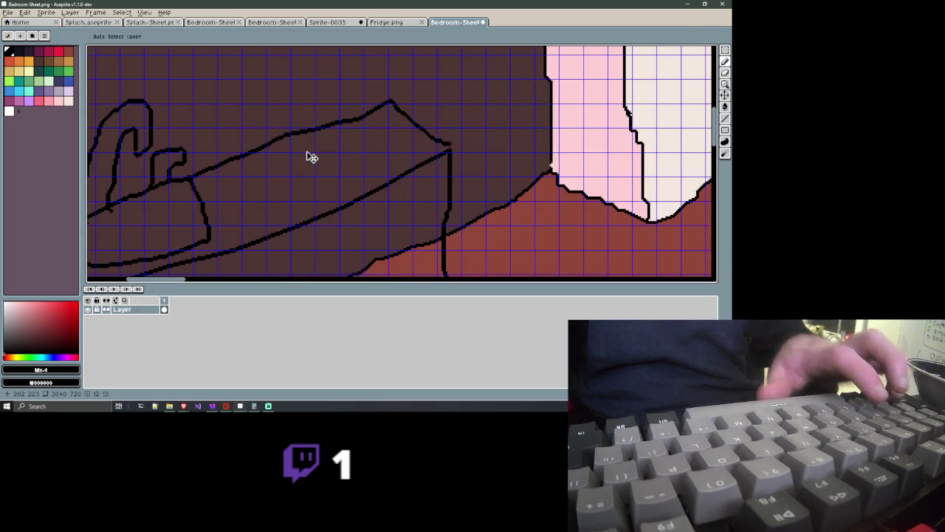
Undo the L-shaped strokes and sketch an appliance box with a top edge on the counter
mouse_move(306, 152)
mouse_down()
mouse_move(305, 181)
mouse_move(297, 121)
mouse_move(367, 116)
mouse_up()
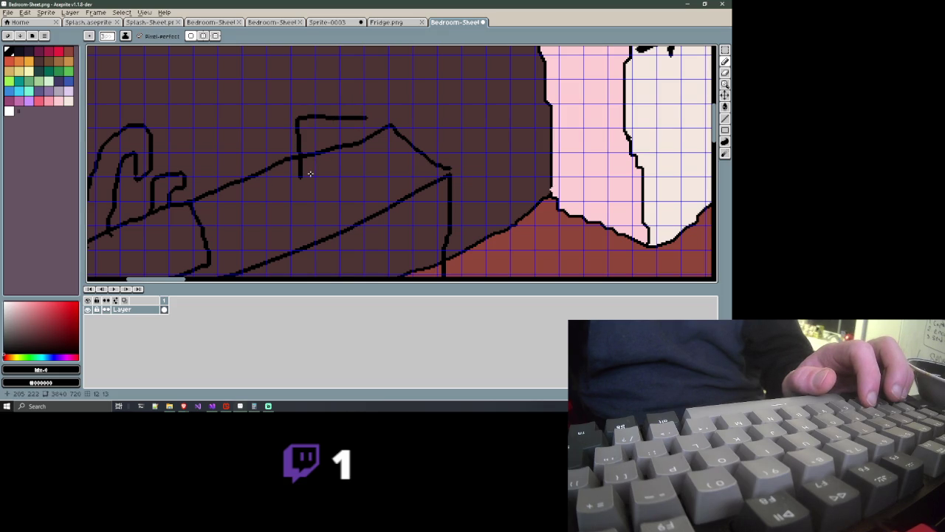
key(ctrl+z)
key(ctrl+z)
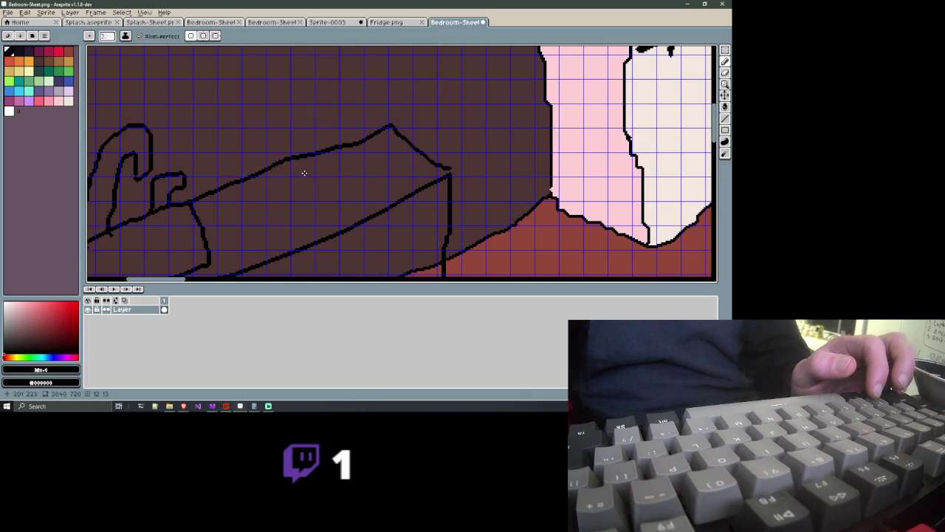
drag(309, 172, 301, 114)
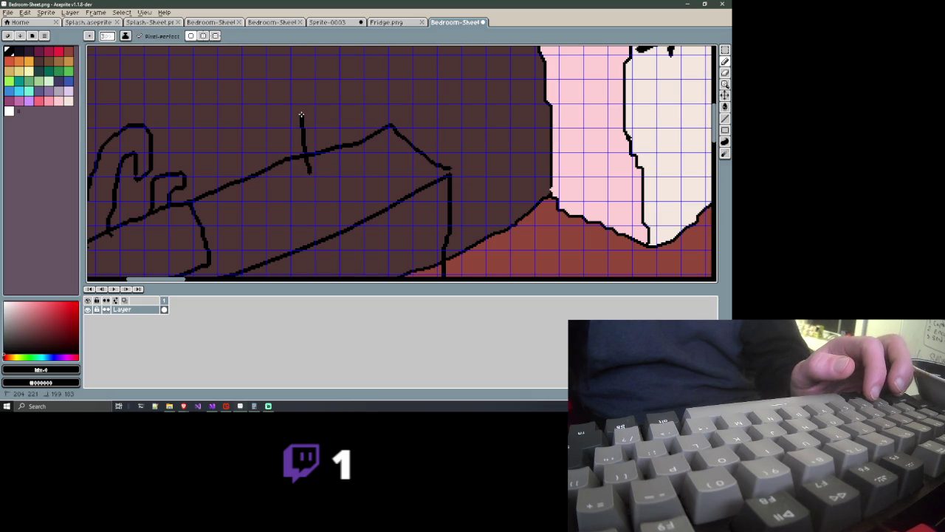
mouse_move(311, 175)
mouse_down()
mouse_move(418, 139)
mouse_move(417, 110)
mouse_move(296, 115)
mouse_up()
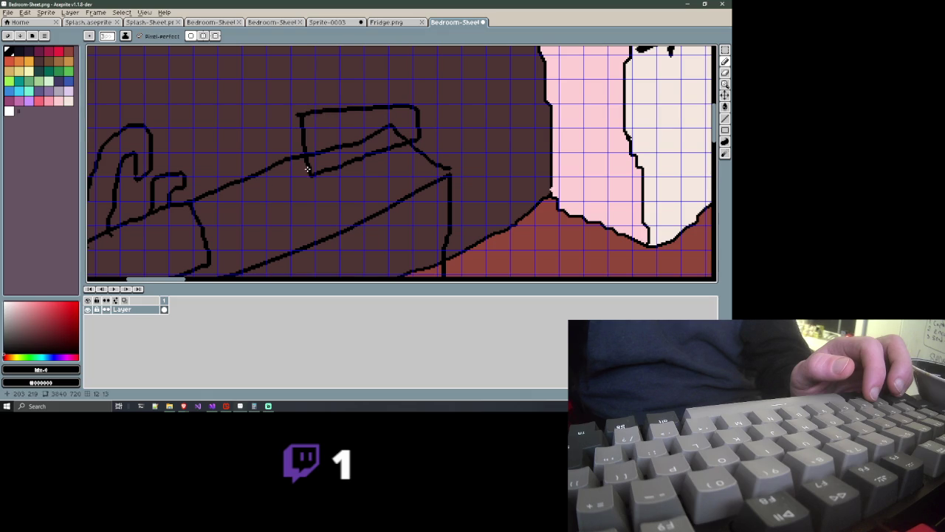
mouse_move(307, 171)
mouse_down()
mouse_move(295, 157)
mouse_move(296, 107)
mouse_up()
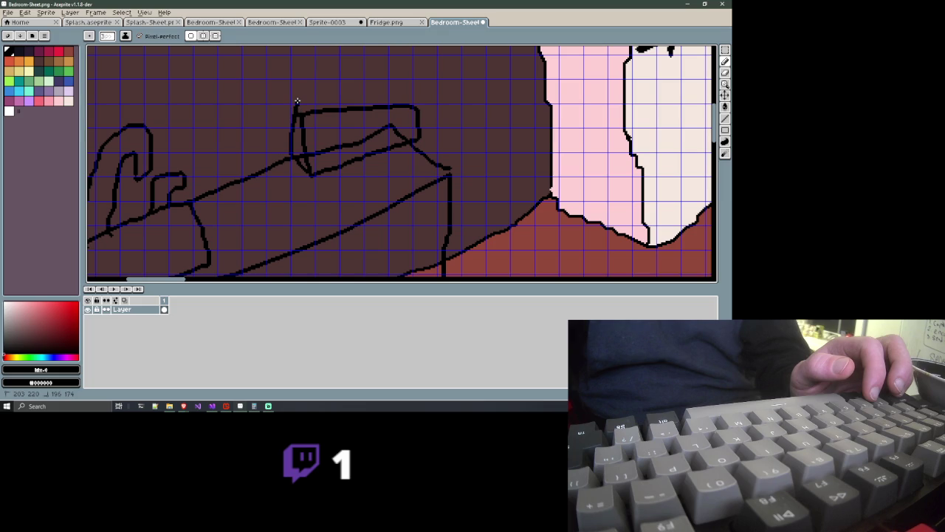
drag(299, 96, 412, 100)
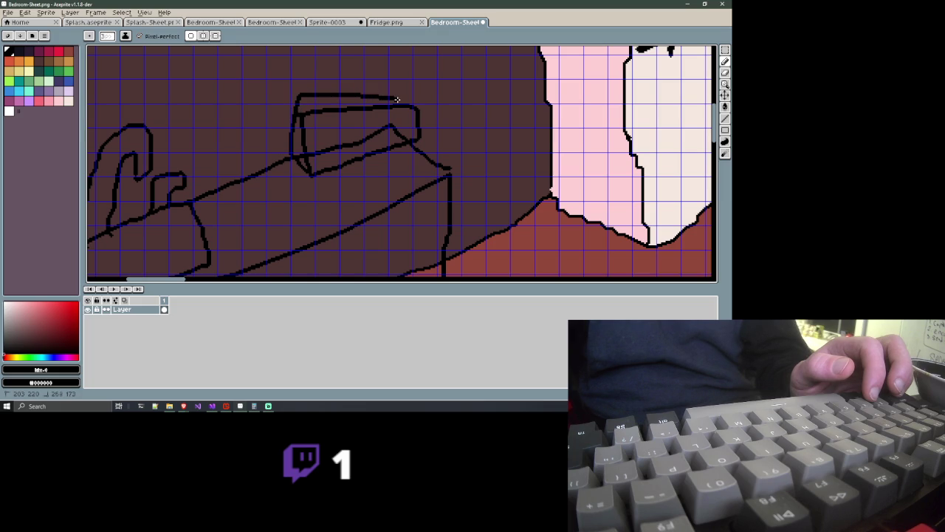
Undo the rough lid strokes, leaving only a short vertical stroke right of the sink
key(v)
key(ctrl+z)
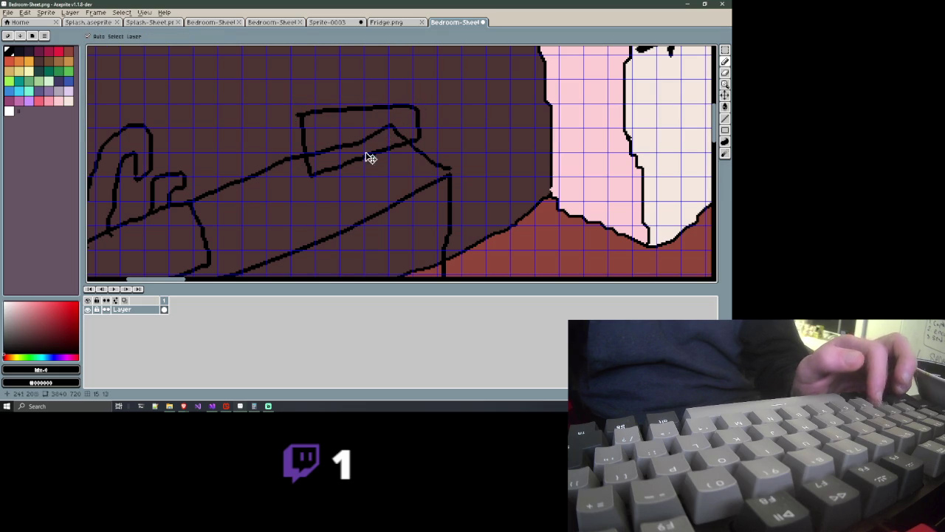
key(ctrl+z)
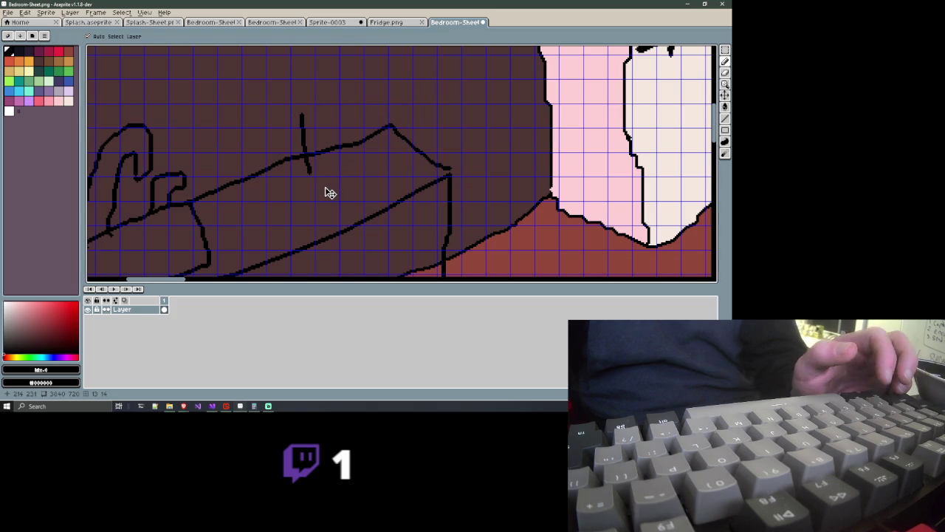
key(ctrl+z)
key(b)
scroll(325, 184, down, 3)
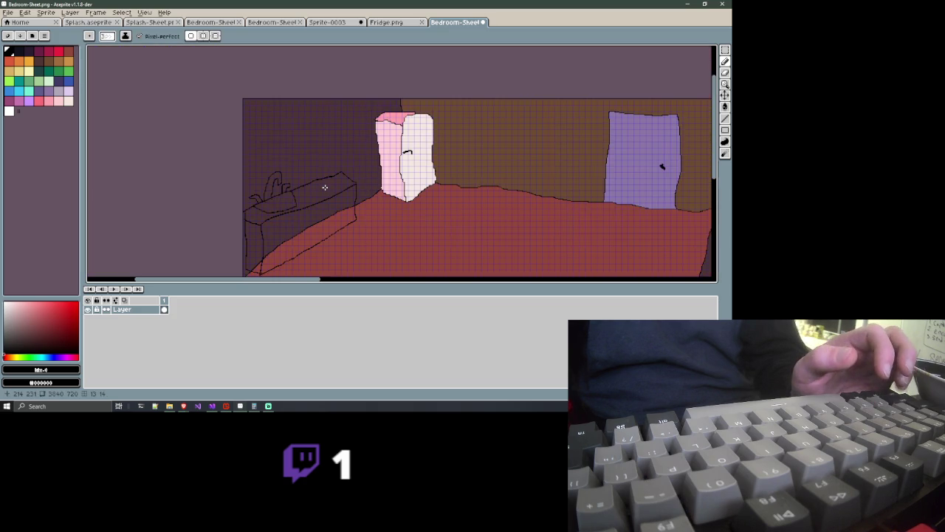
Pencil the toaster's vertical edges, left side and top outline right of the sink
scroll(352, 175, up, 1)
scroll(362, 181, up, 2)
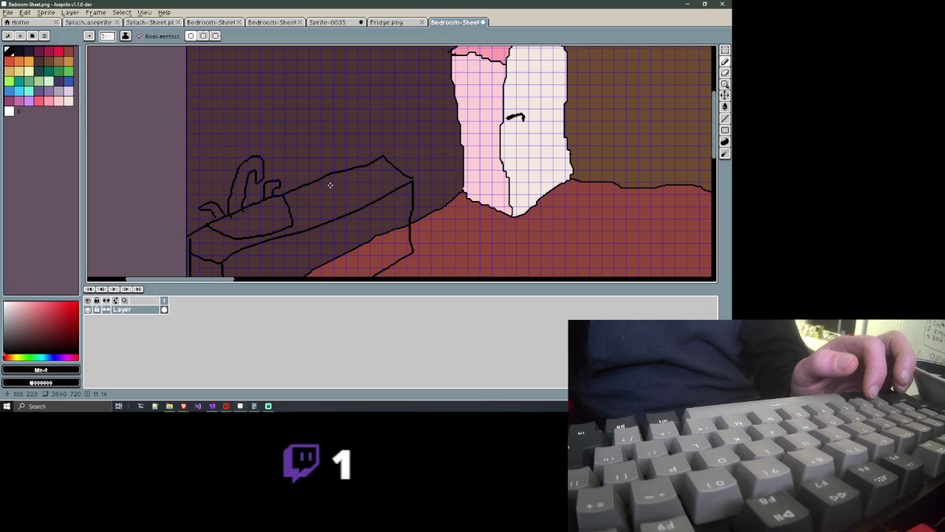
mouse_move(327, 188)
mouse_down()
mouse_move(323, 149)
mouse_move(396, 137)
mouse_move(397, 169)
mouse_move(330, 192)
mouse_up()
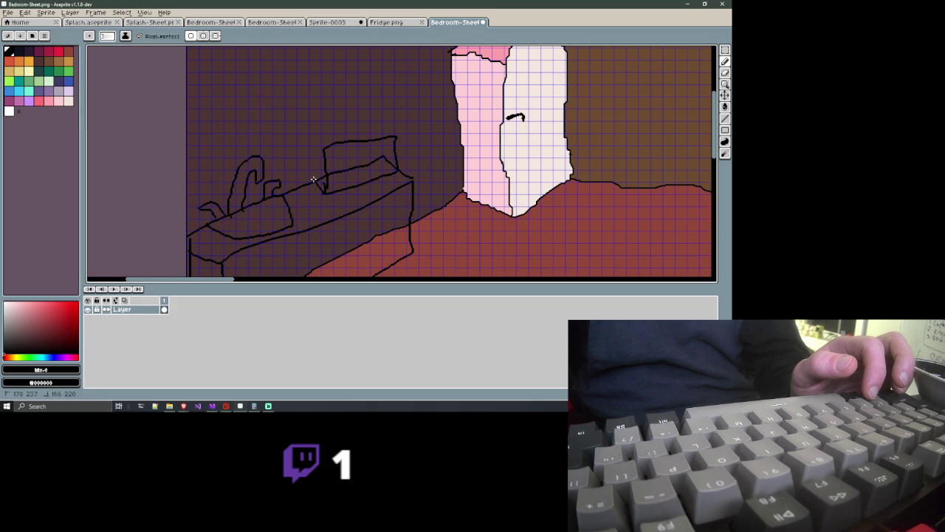
drag(310, 177, 312, 155)
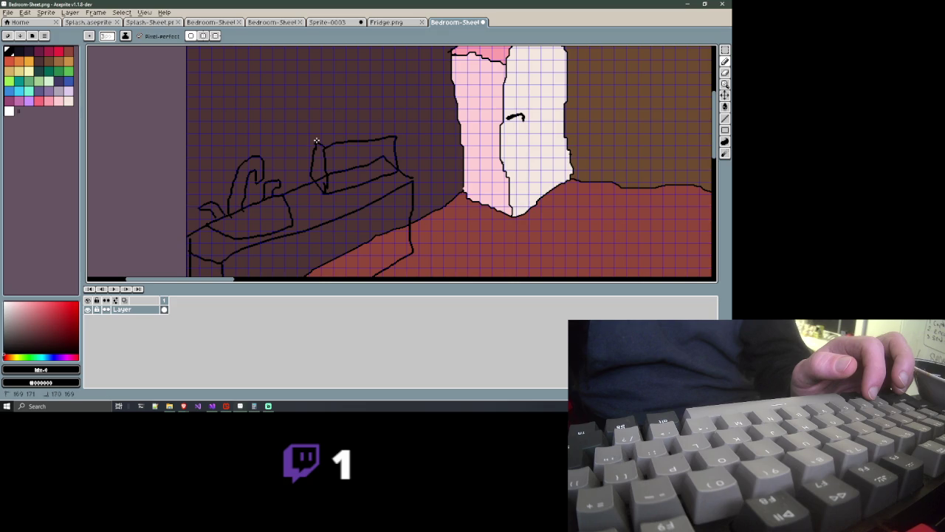
drag(322, 139, 383, 132)
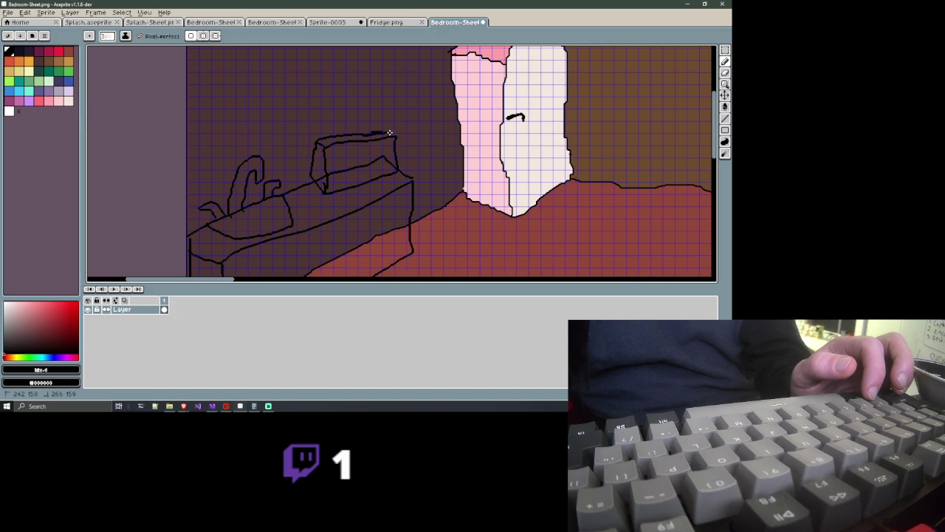
drag(393, 135, 394, 136)
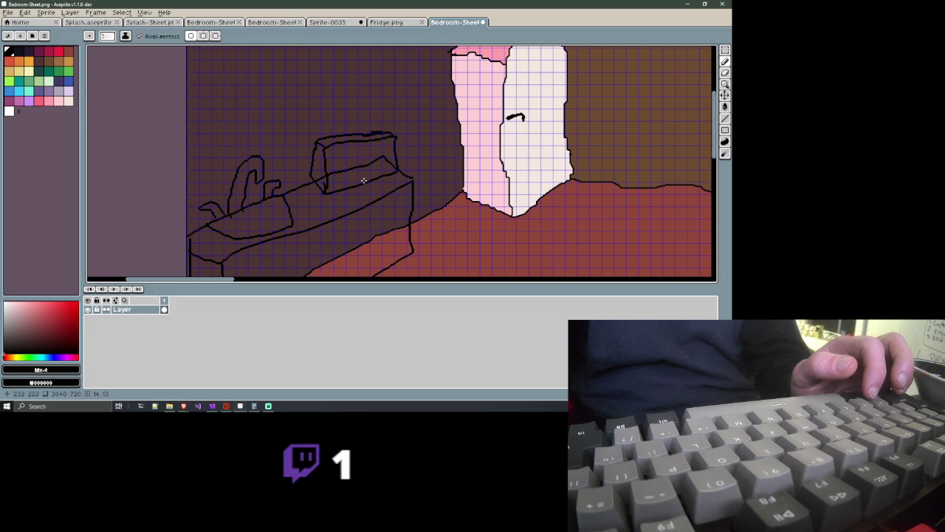
scroll(362, 170, up, 2)
drag(363, 181, 327, 194)
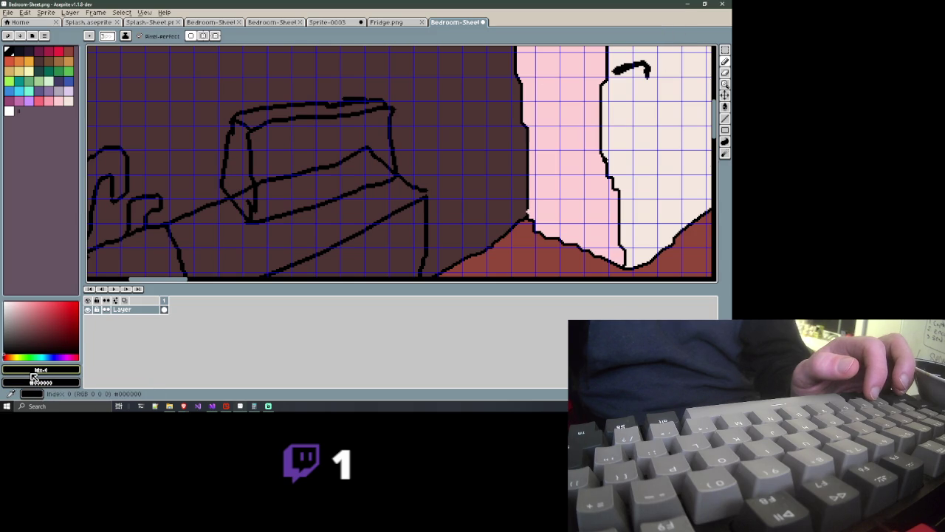
Eyedrop the brown wall colour and paint over the toaster's inner horizontal line
click(36, 381)
alt+click(219, 232)
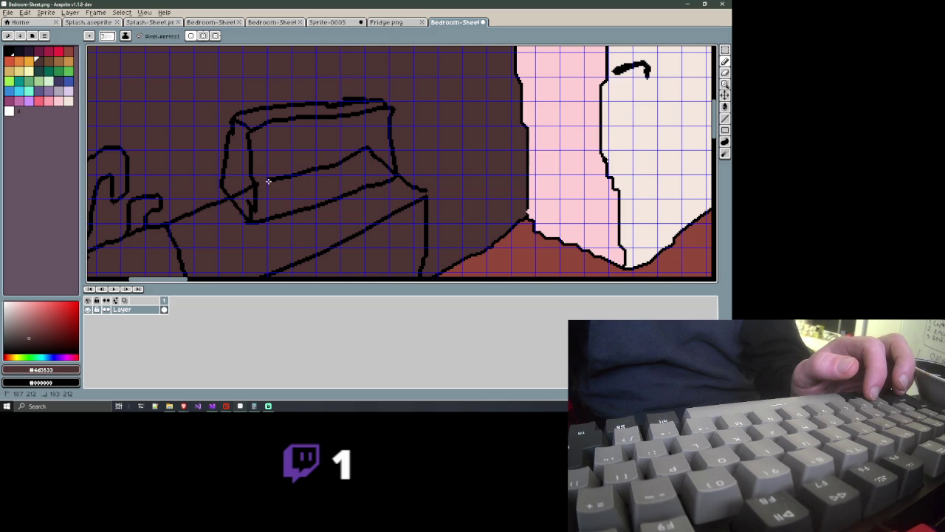
drag(273, 178, 288, 175)
drag(292, 174, 335, 163)
drag(338, 161, 359, 150)
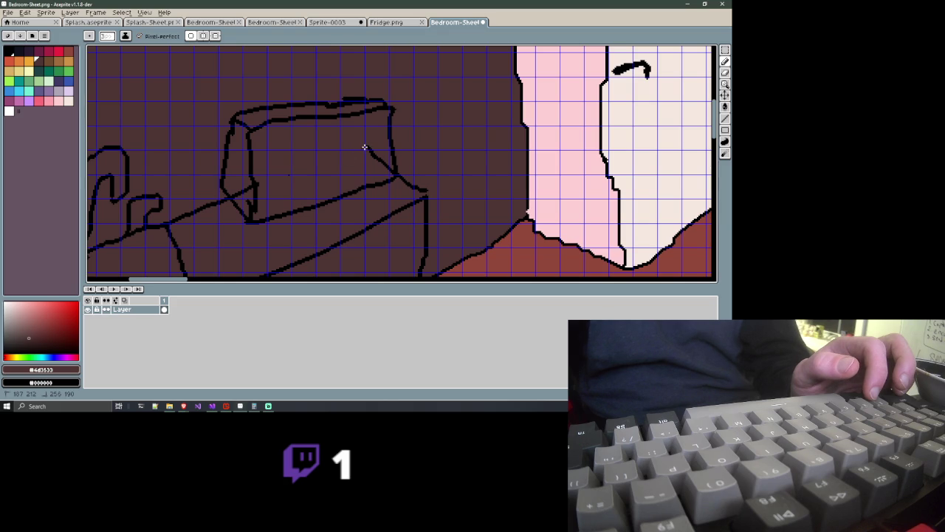
Paint out the diagonal line inside the toaster and remaining stray black strokes
drag(367, 147, 381, 163)
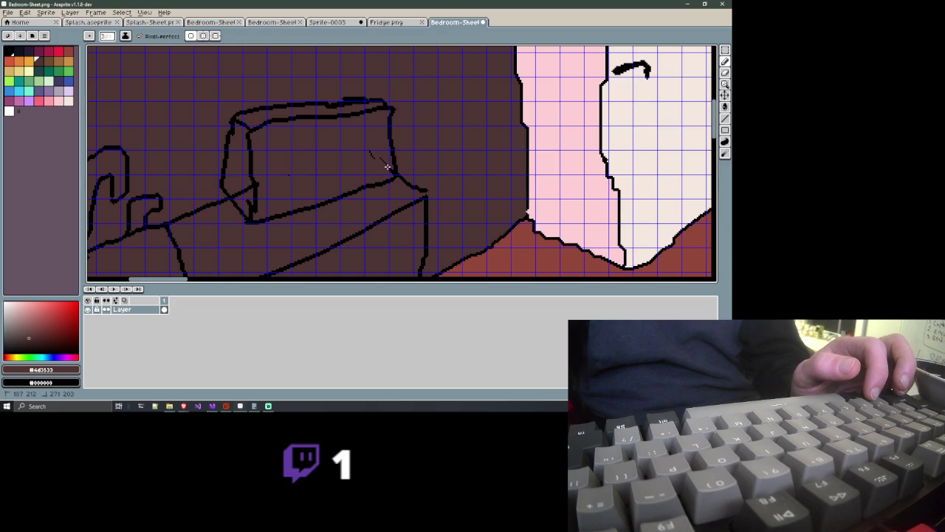
drag(389, 167, 382, 158)
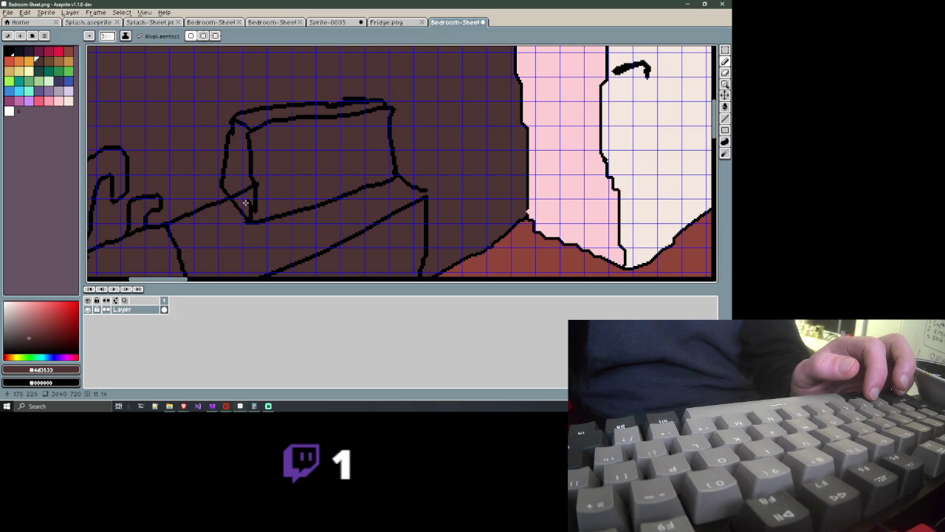
mouse_move(245, 202)
mouse_down()
mouse_move(246, 213)
mouse_move(249, 187)
mouse_move(240, 191)
mouse_move(252, 188)
mouse_move(236, 195)
mouse_up()
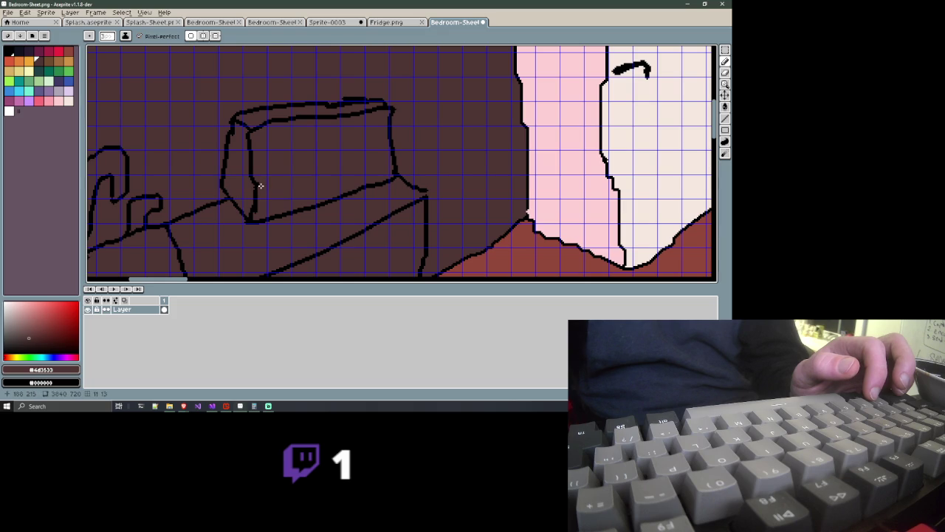
drag(260, 186, 263, 191)
Frame the sink and toaster, pick the light purple swatch, and switch to the Paint Bucket (G)
scroll(267, 194, down, 2)
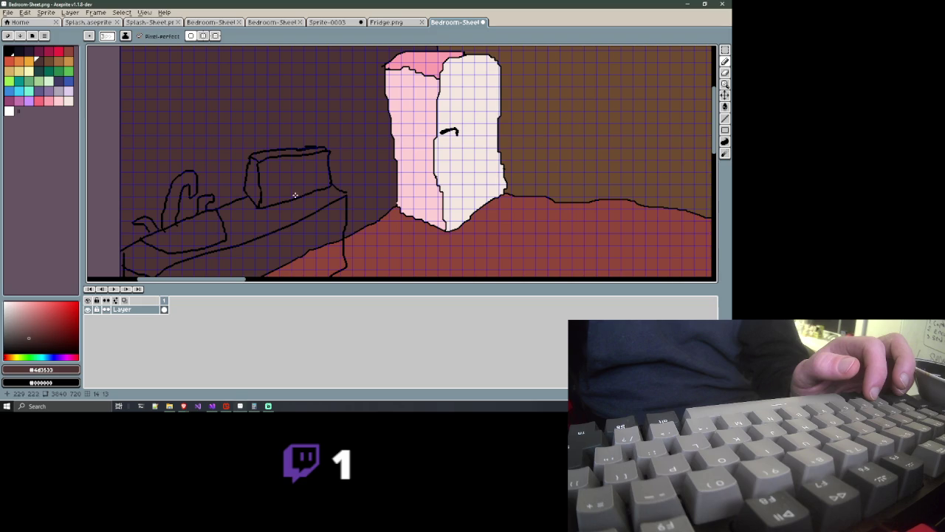
scroll(300, 197, up, 2)
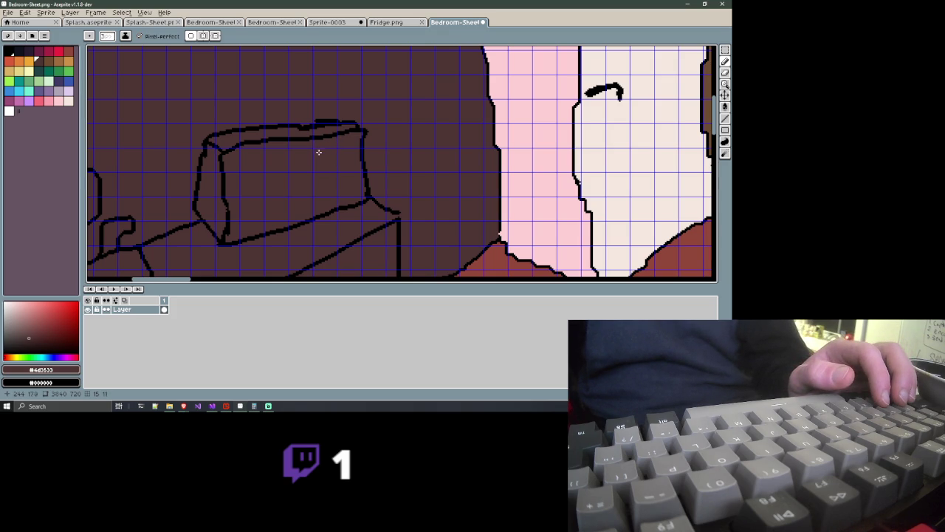
scroll(317, 153, down, 2)
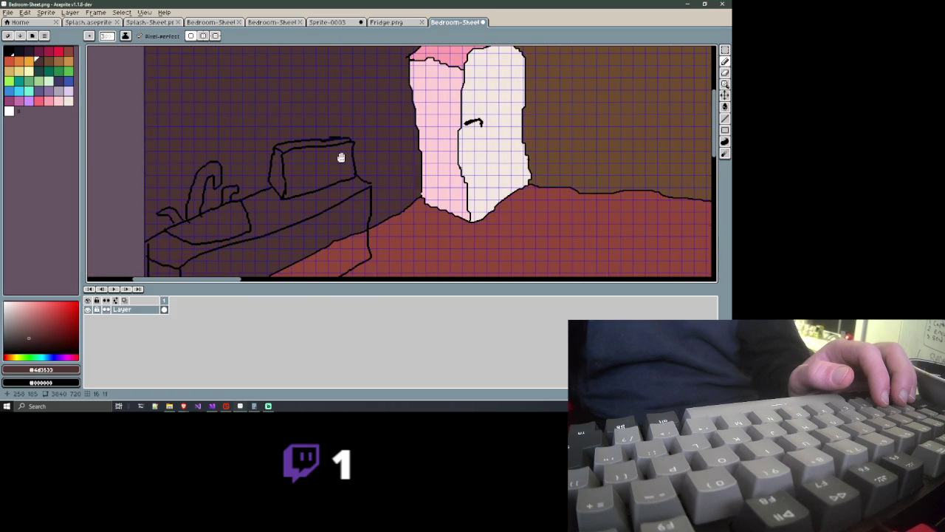
drag(316, 153, 353, 152)
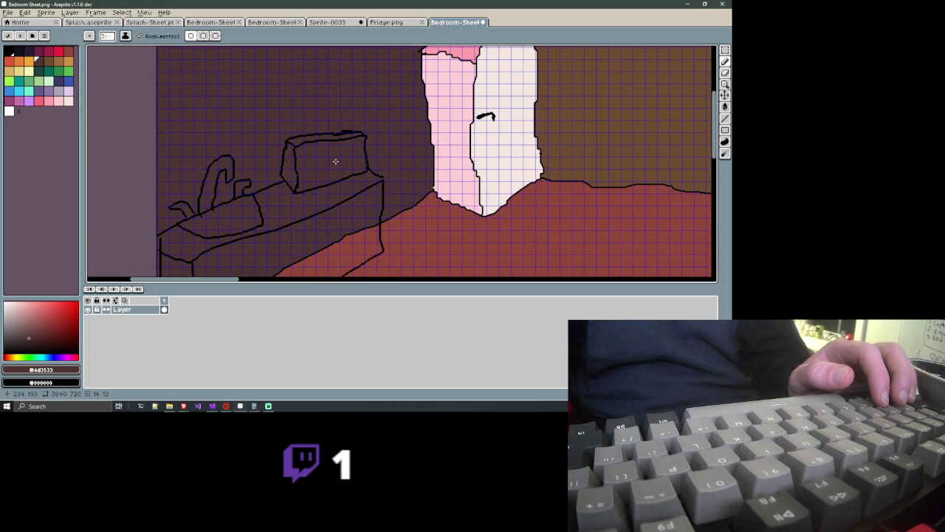
scroll(334, 160, up, 2)
drag(334, 160, 334, 175)
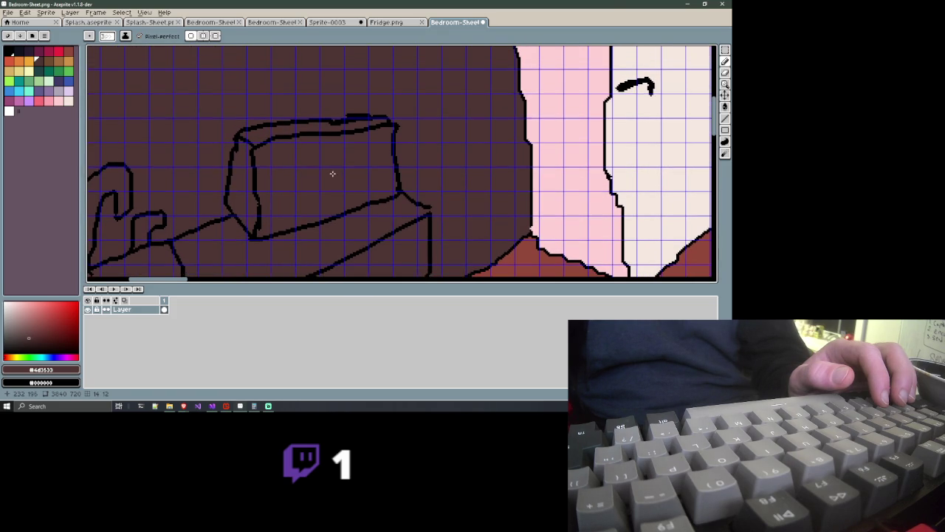
scroll(320, 169, down, 2)
scroll(331, 140, up, 1)
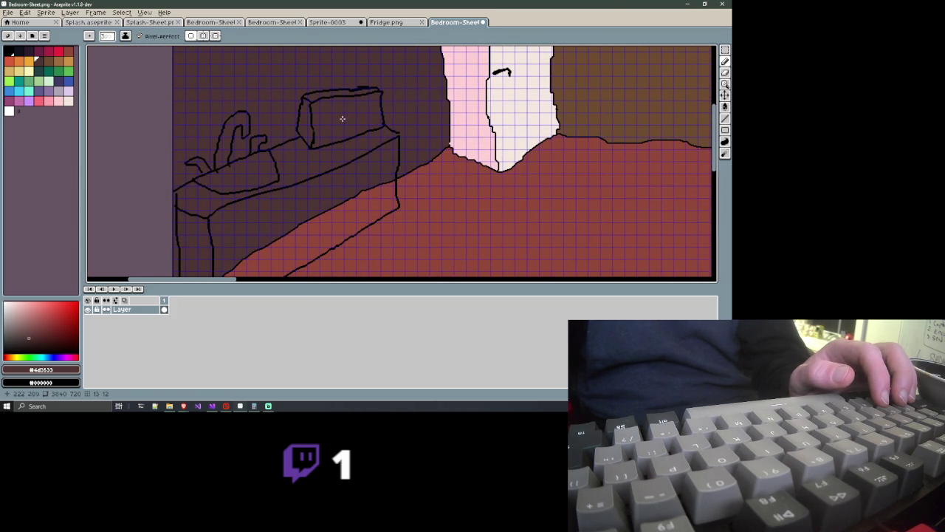
click(48, 92)
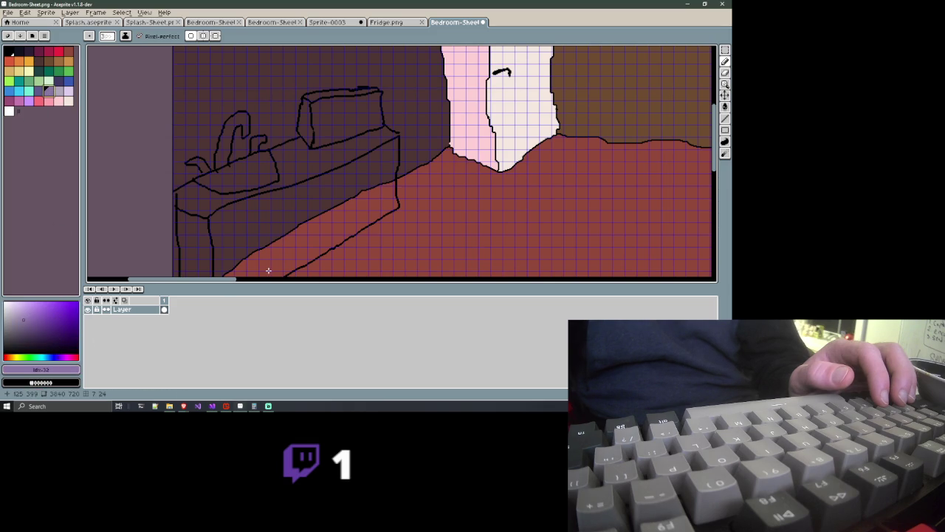
key(g)
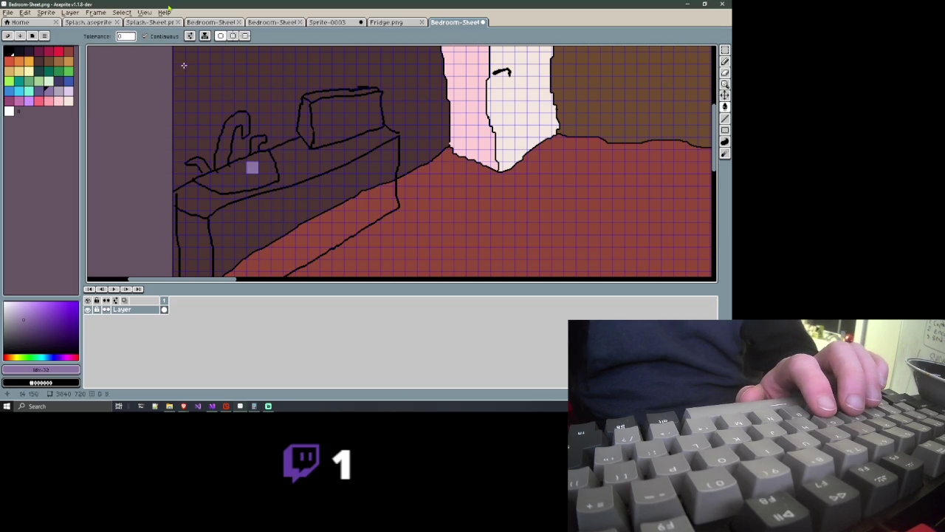
Turn off the grid overlay via View > Show, then fill the sink basin with lavender
click(144, 12)
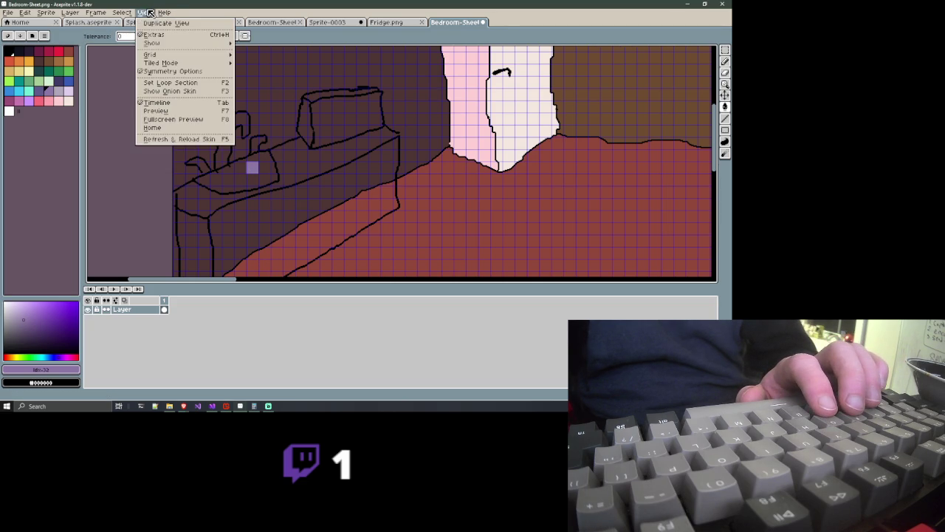
click(158, 46)
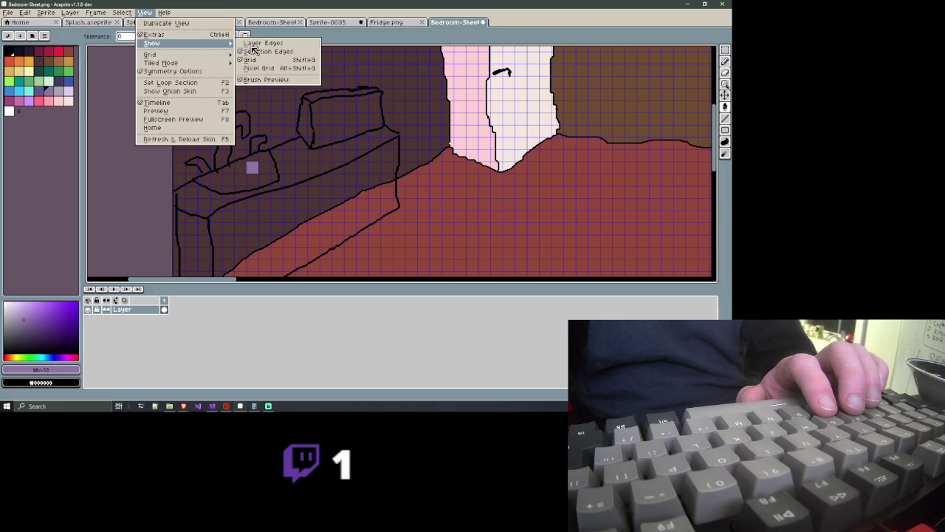
click(254, 60)
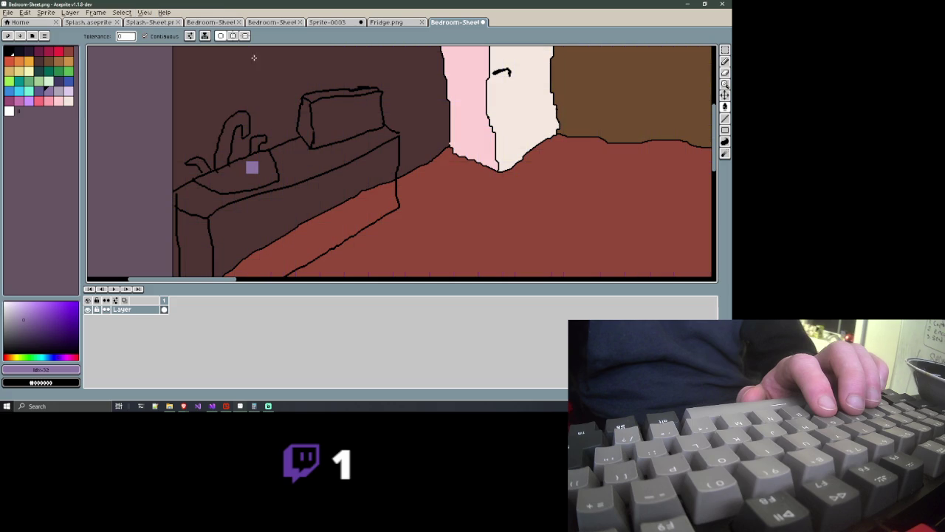
click(228, 184)
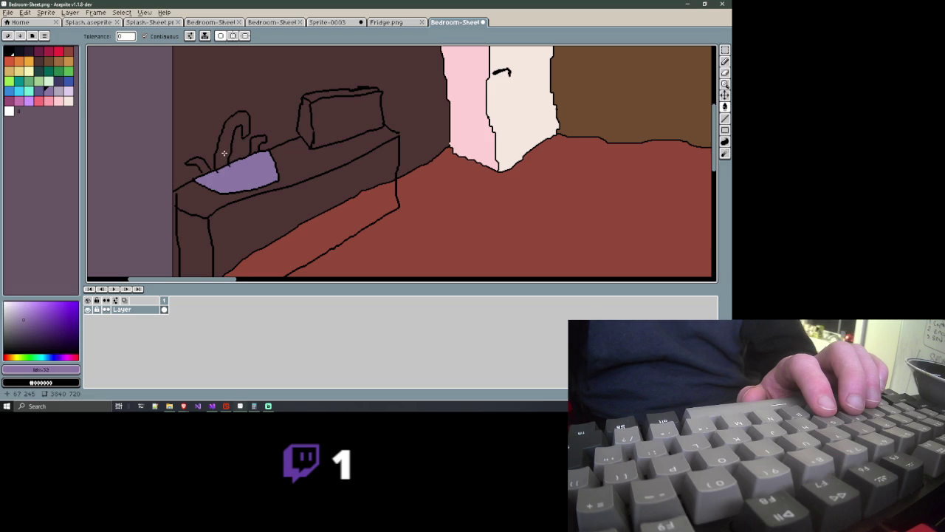
Fill the faucet and the sink's remaining gap with lavender, undoing an accidental wall fill
click(223, 153)
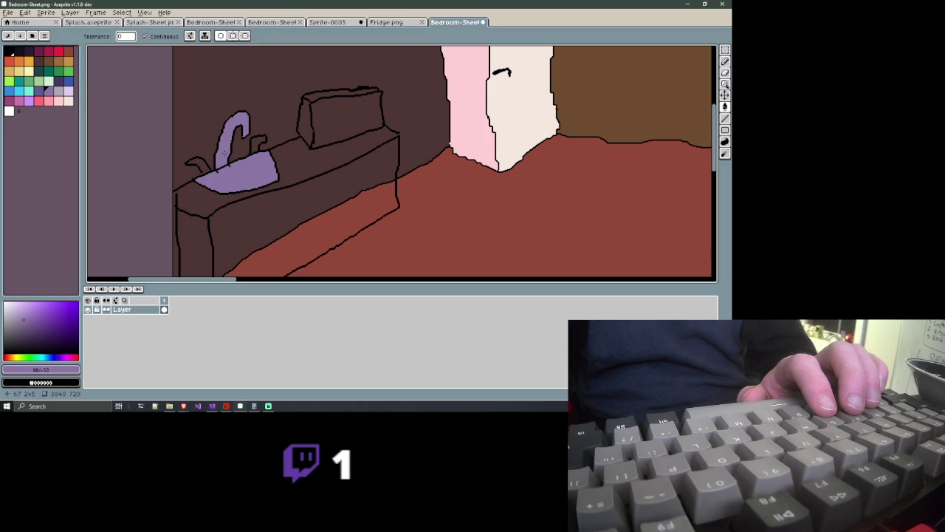
click(207, 166)
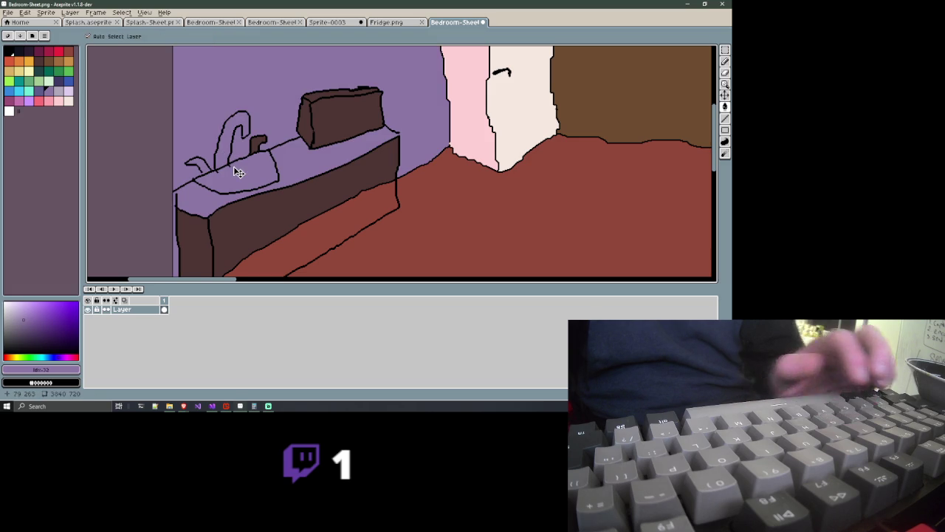
key(ctrl+z)
scroll(210, 168, up, 2)
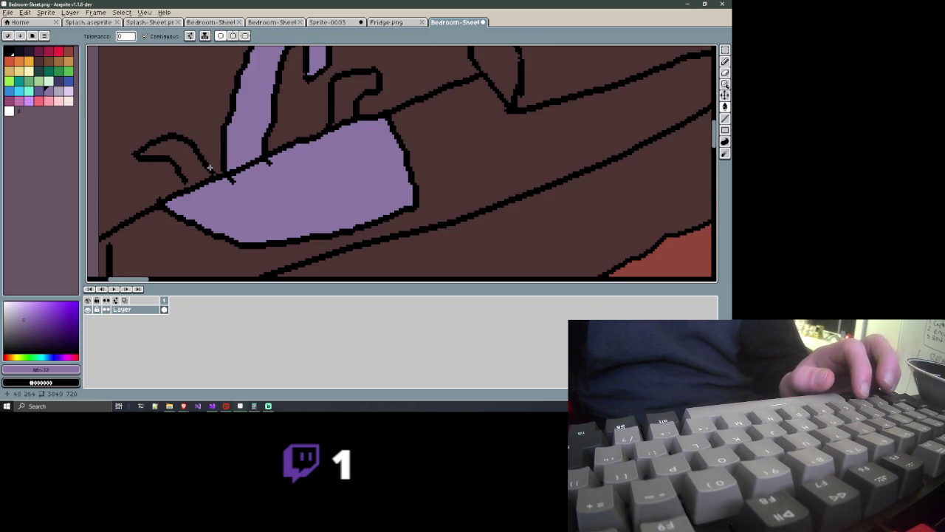
scroll(210, 168, up, 1)
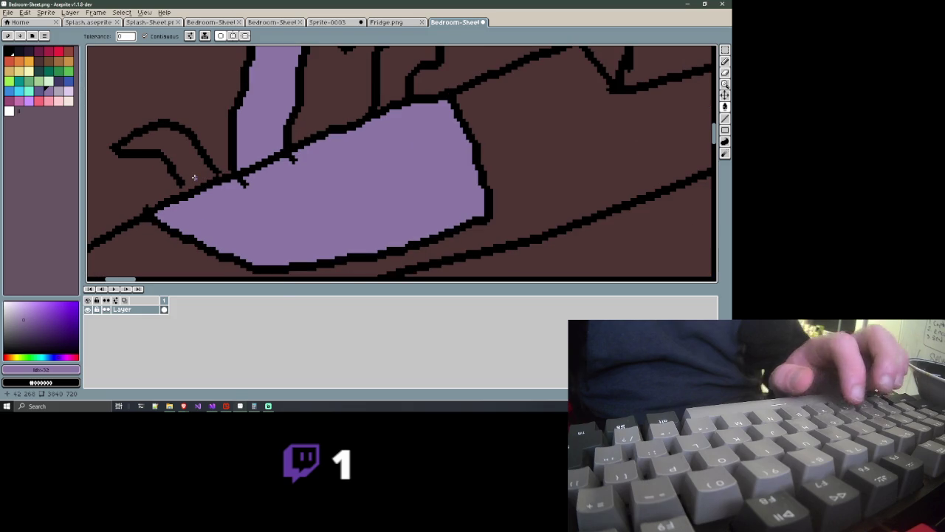
key(b)
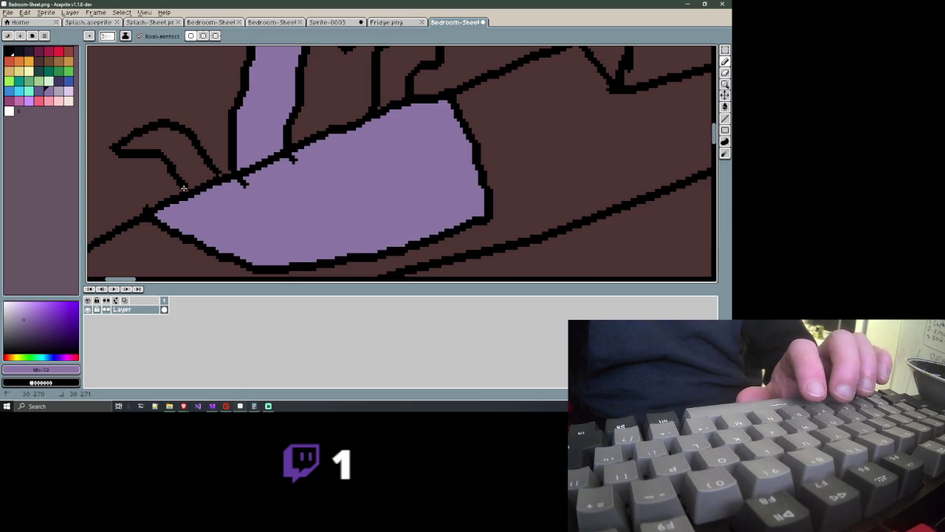
key(g)
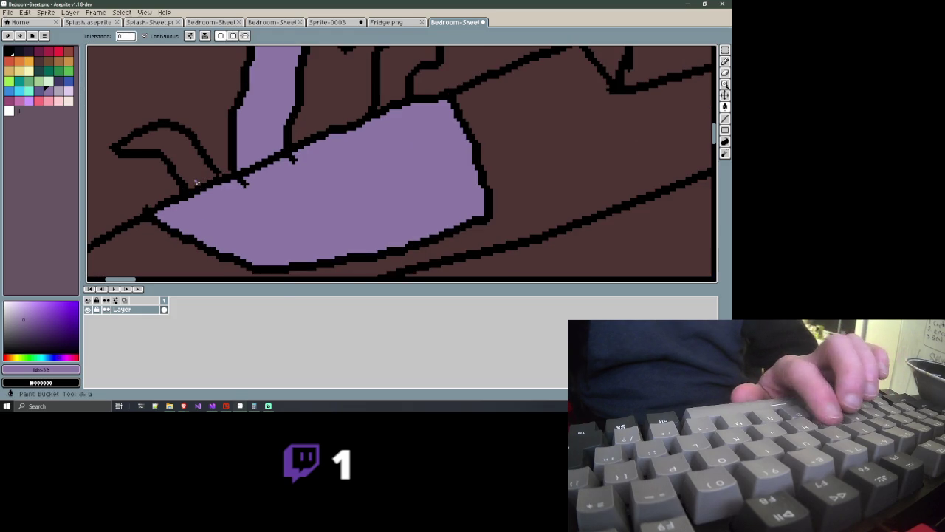
click(196, 178)
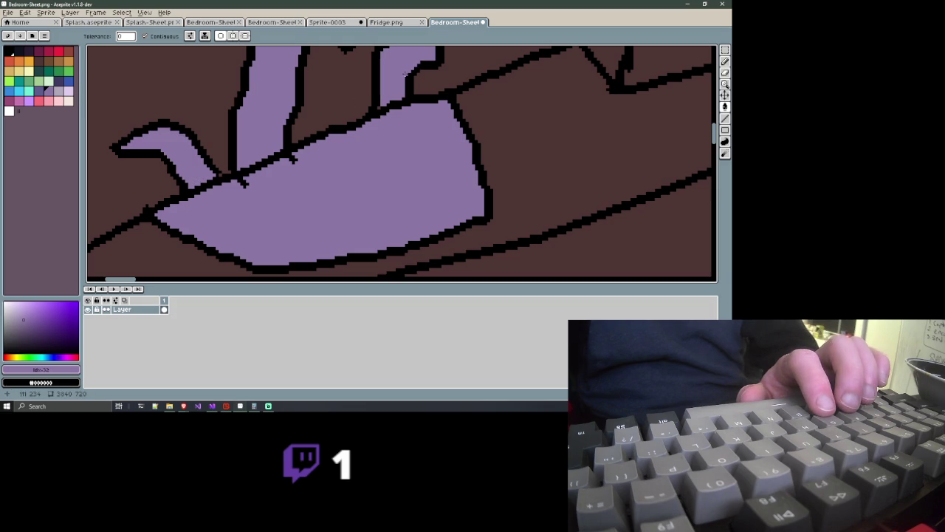
scroll(405, 74, down, 2)
scroll(393, 92, down, 1)
scroll(393, 91, down, 1)
scroll(394, 91, down, 1)
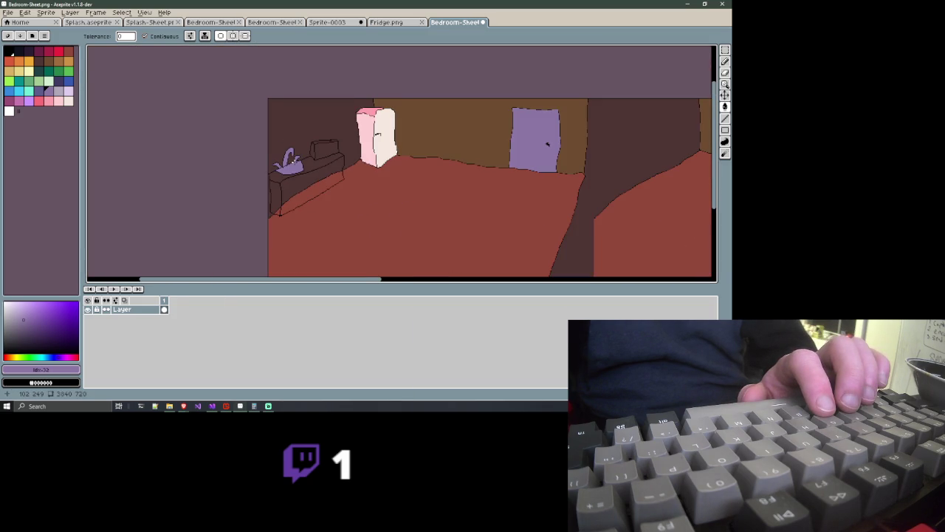
scroll(295, 159, up, 1)
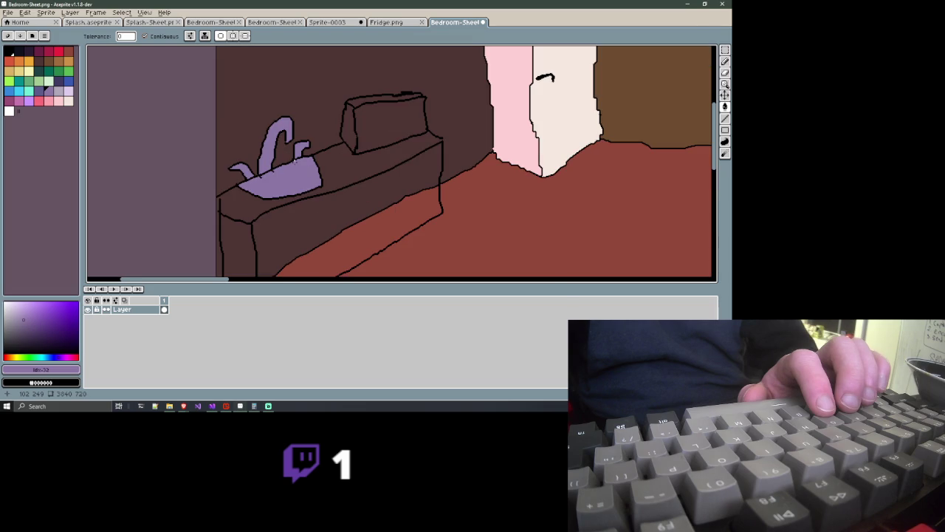
scroll(295, 162, down, 1)
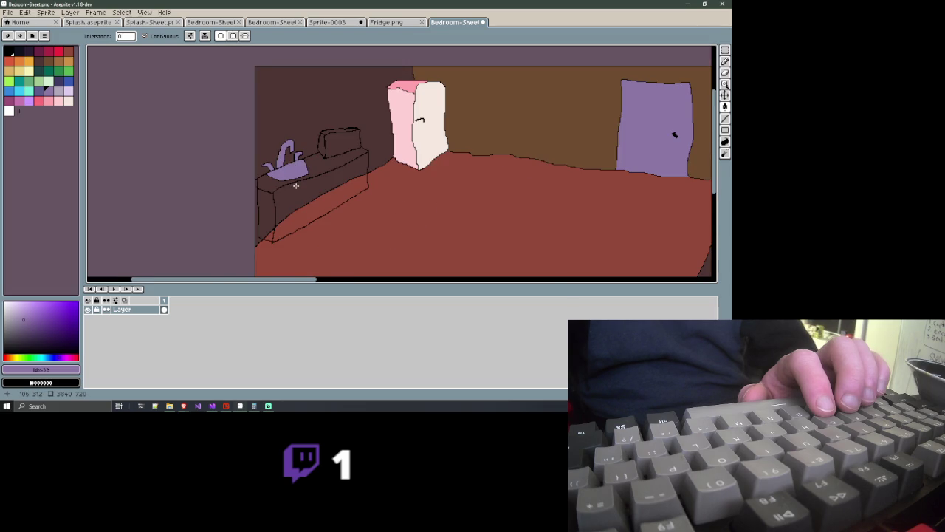
drag(294, 168, 287, 143)
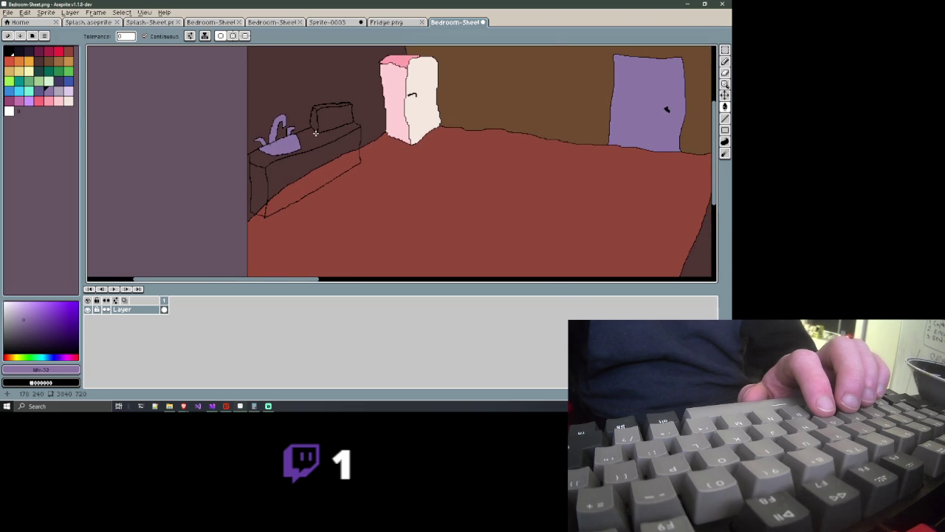
scroll(316, 124, up, 1)
drag(327, 109, 274, 177)
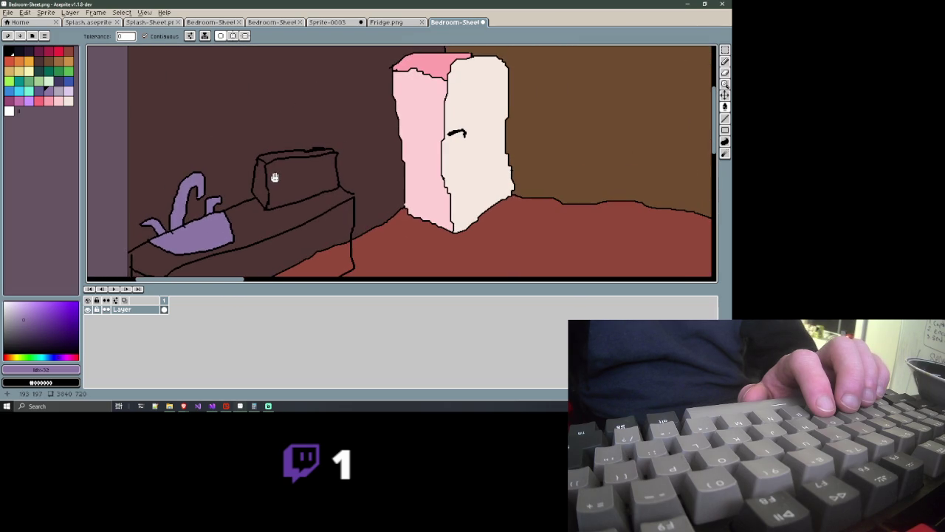
scroll(275, 178, up, 1)
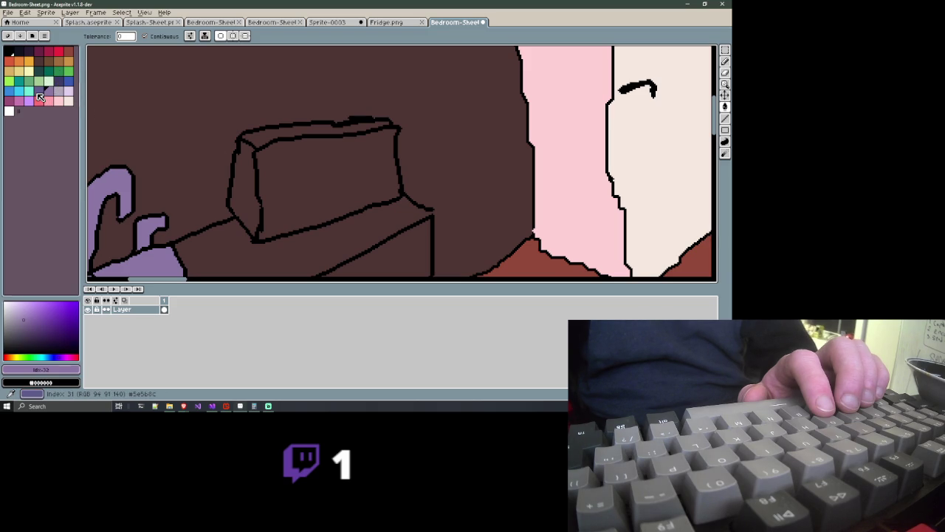
Fill the box's left and top faces blue-purple and its front face blue
click(39, 93)
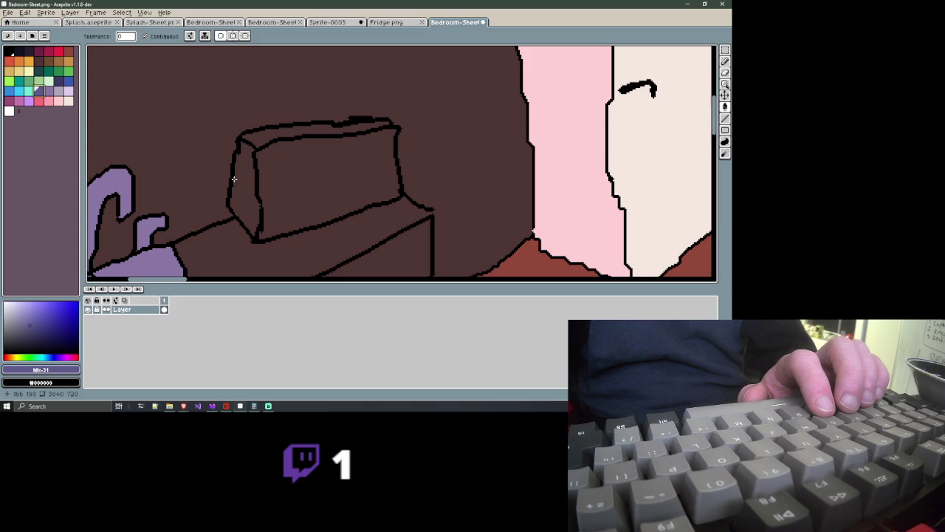
click(249, 197)
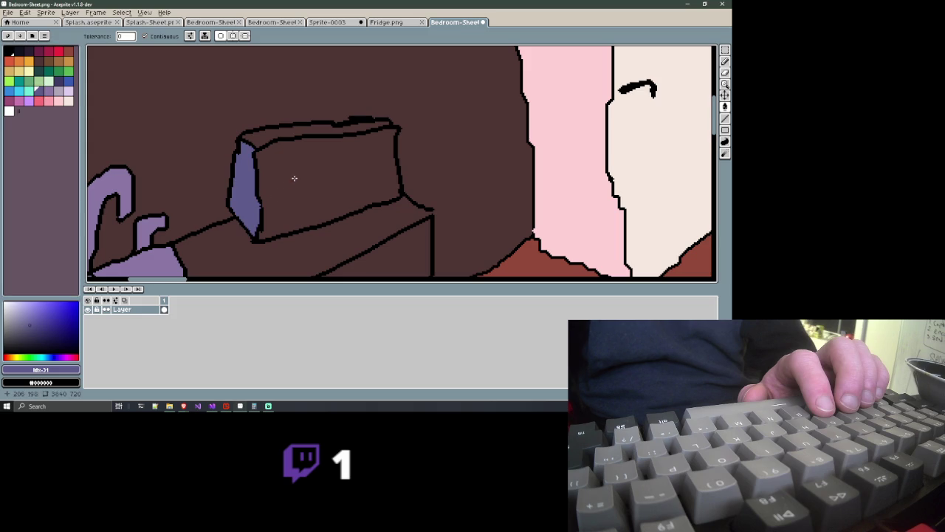
click(291, 131)
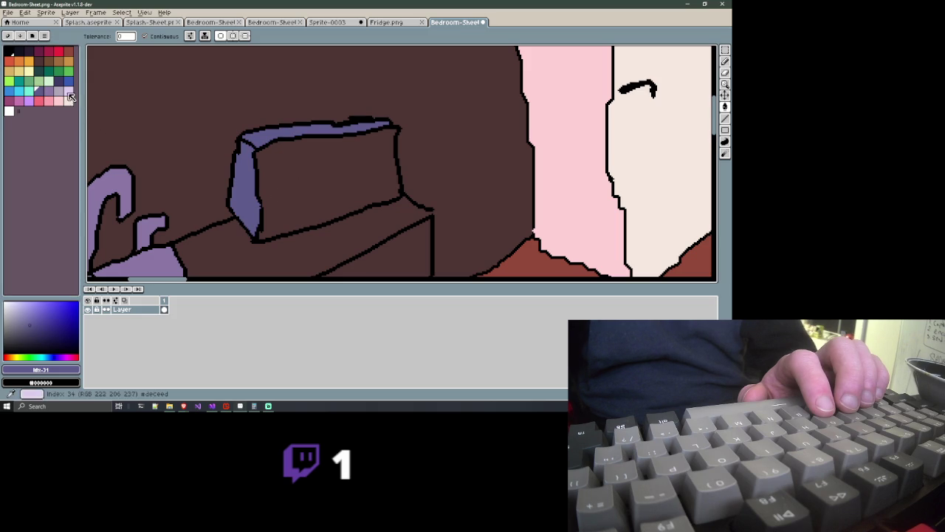
click(68, 85)
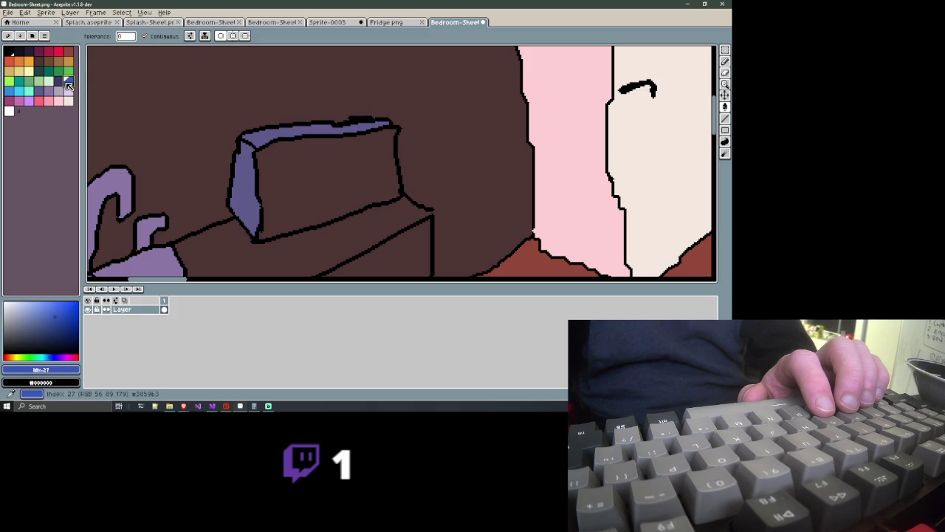
click(292, 189)
Recolour the box's front face a lighter blue and bring the whole box into view
scroll(289, 185, down, 4)
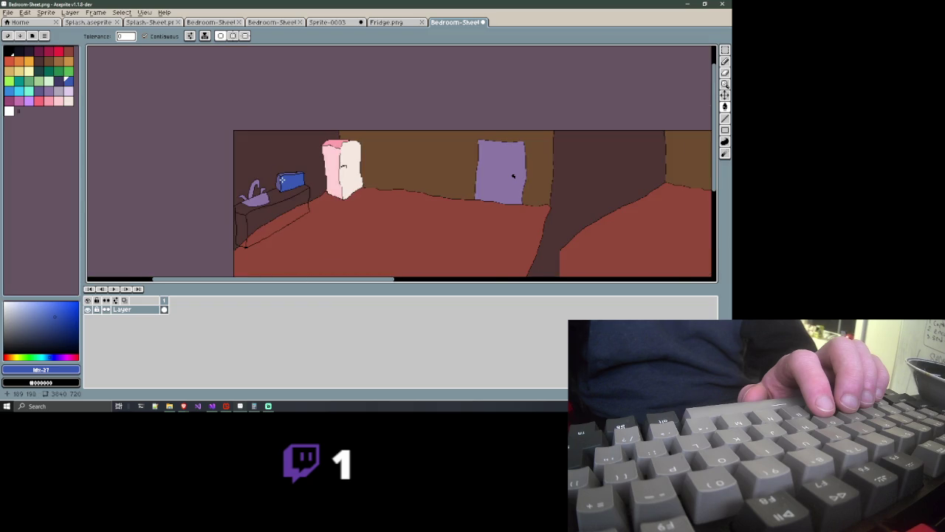
scroll(281, 179, up, 1)
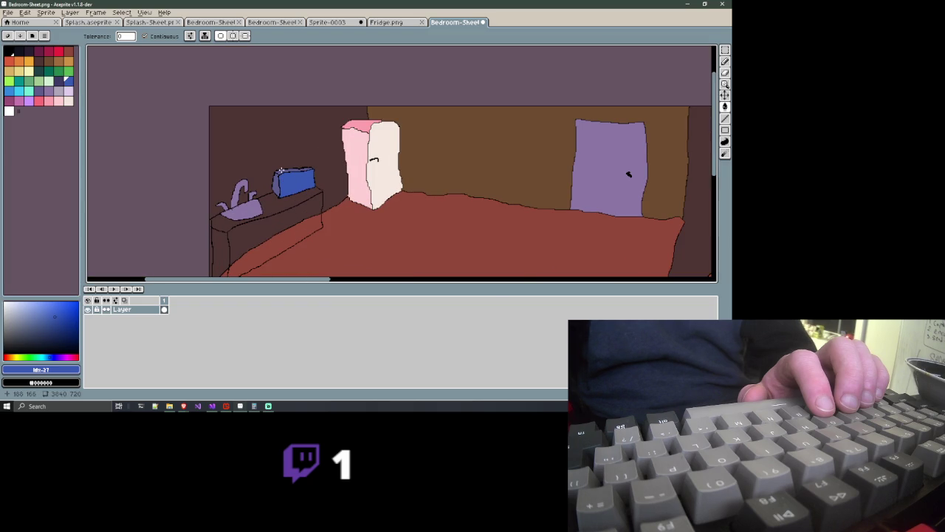
scroll(281, 171, up, 1)
scroll(281, 171, up, 3)
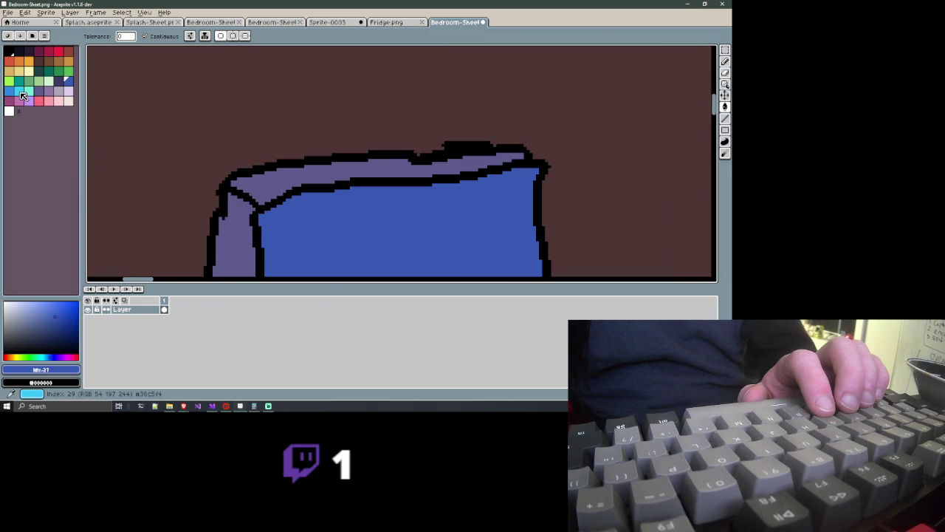
click(10, 91)
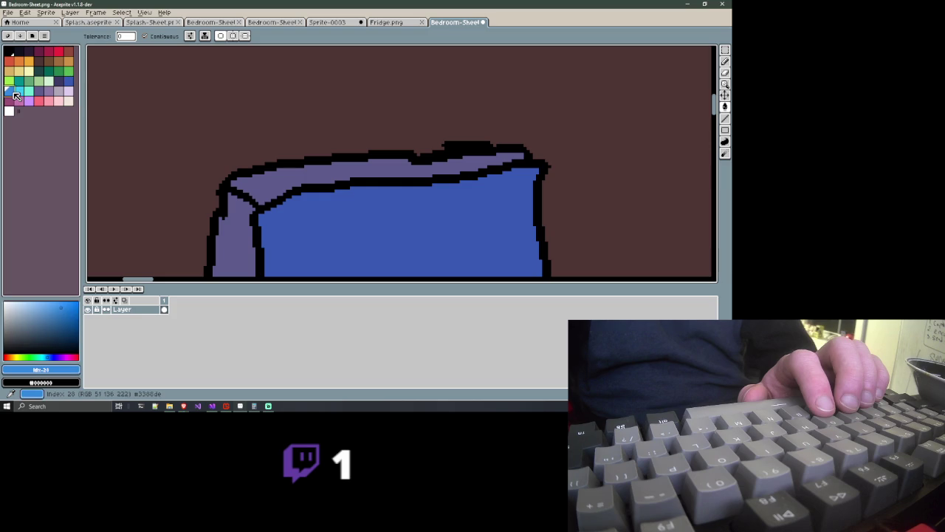
click(287, 242)
scroll(320, 240, down, 3)
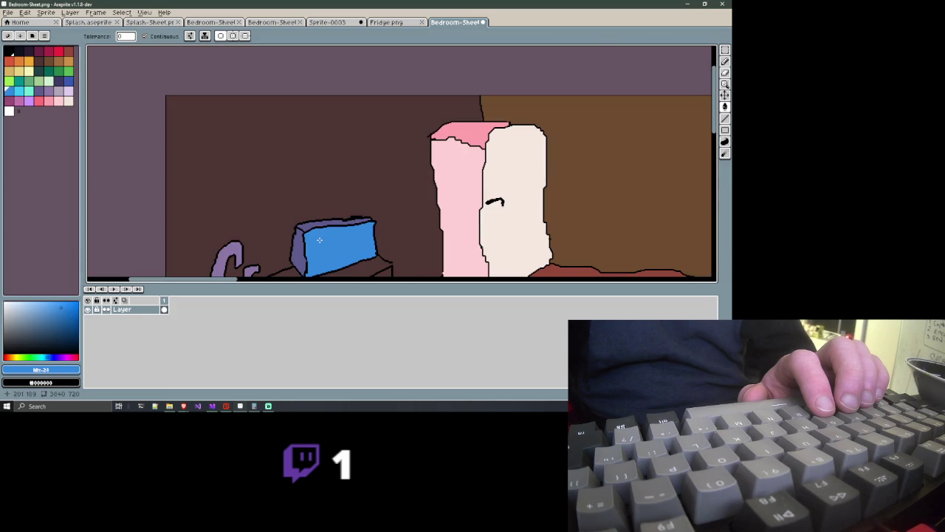
scroll(320, 240, up, 3)
drag(320, 240, 283, 139)
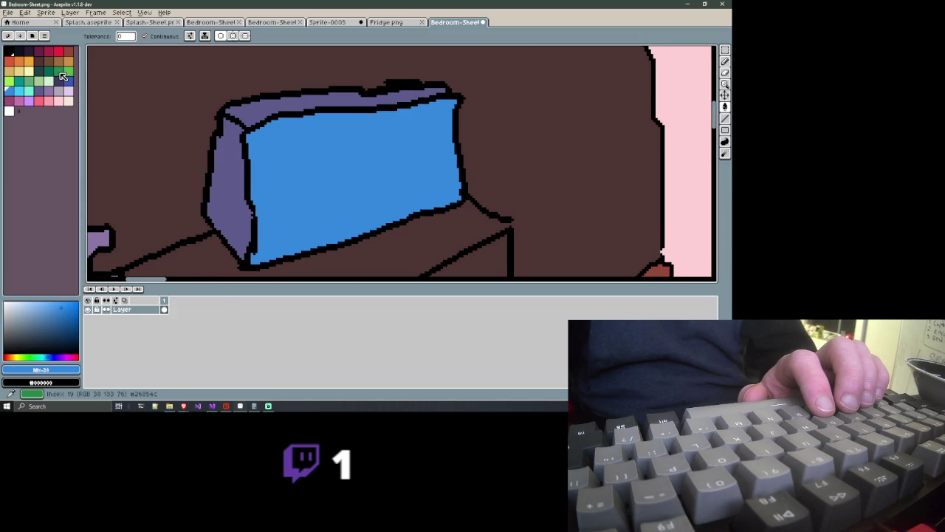
click(35, 55)
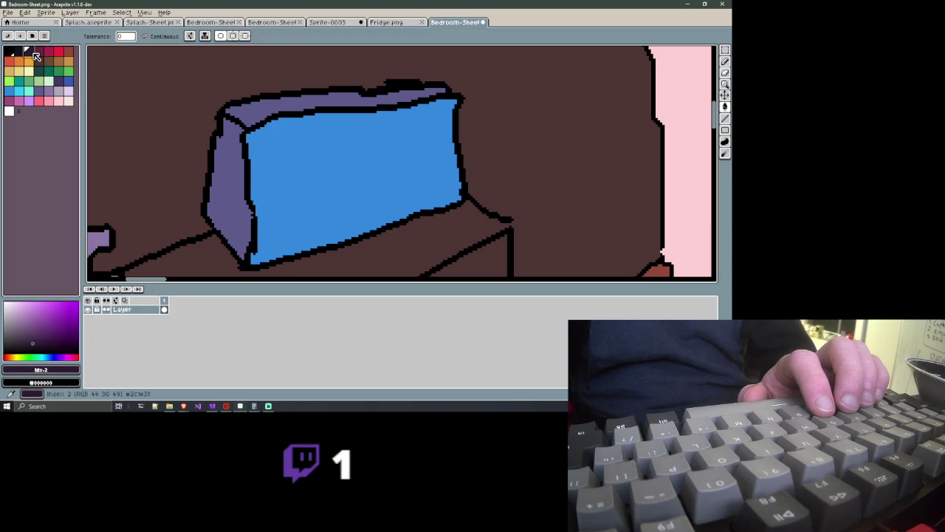
Bucket-fill the box's front face dark purple, then zoom out to check the counter and box
click(313, 153)
scroll(312, 156, down, 3)
scroll(311, 156, down, 1)
scroll(311, 156, up, 1)
scroll(312, 156, up, 1)
scroll(312, 156, down, 1)
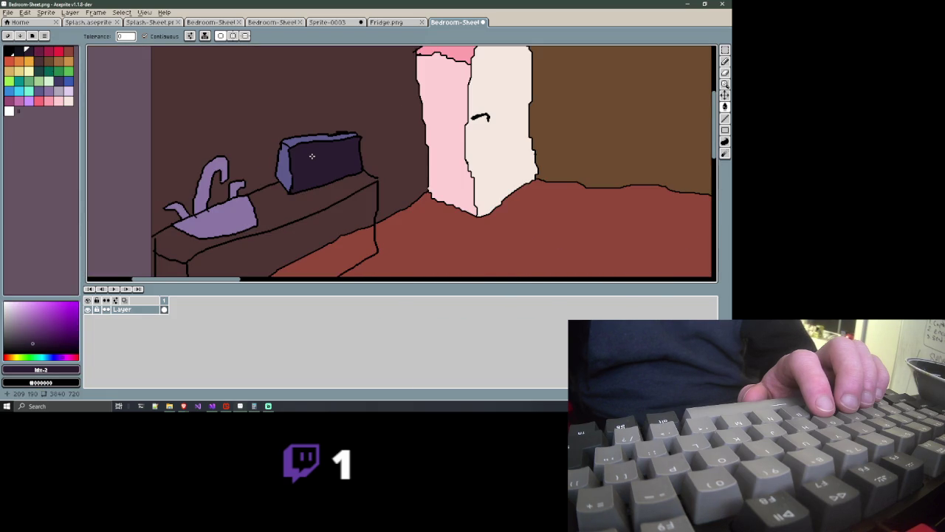
scroll(311, 156, down, 1)
scroll(320, 143, down, 1)
scroll(325, 123, down, 1)
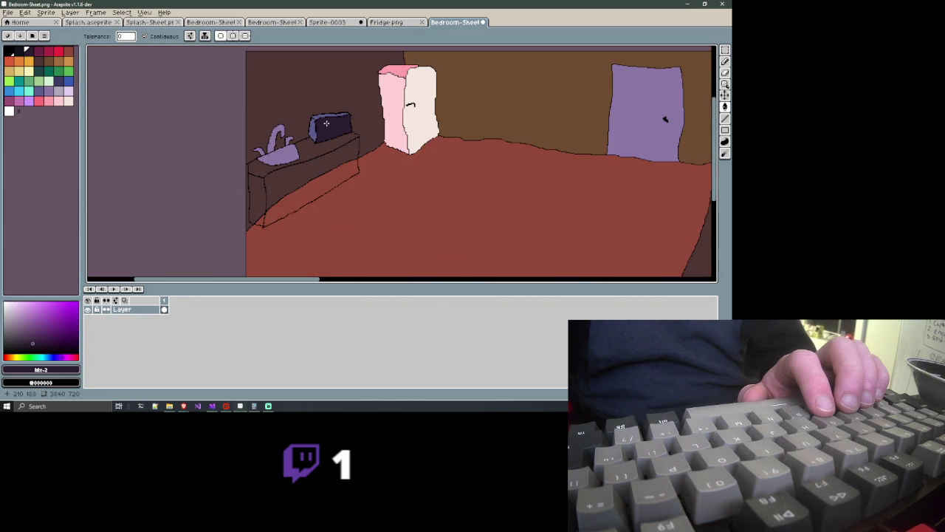
drag(325, 123, 327, 149)
scroll(327, 148, up, 3)
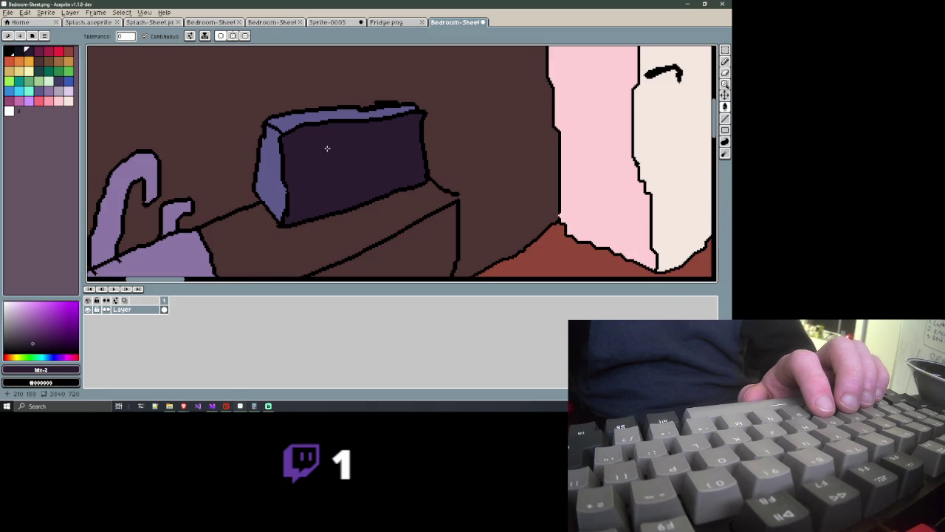
scroll(327, 149, down, 2)
scroll(327, 149, down, 1)
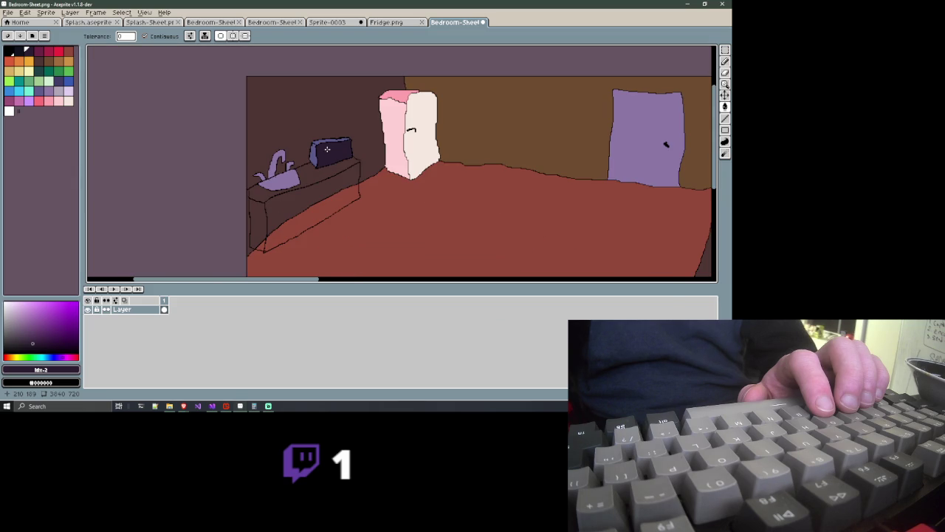
scroll(327, 148, down, 1)
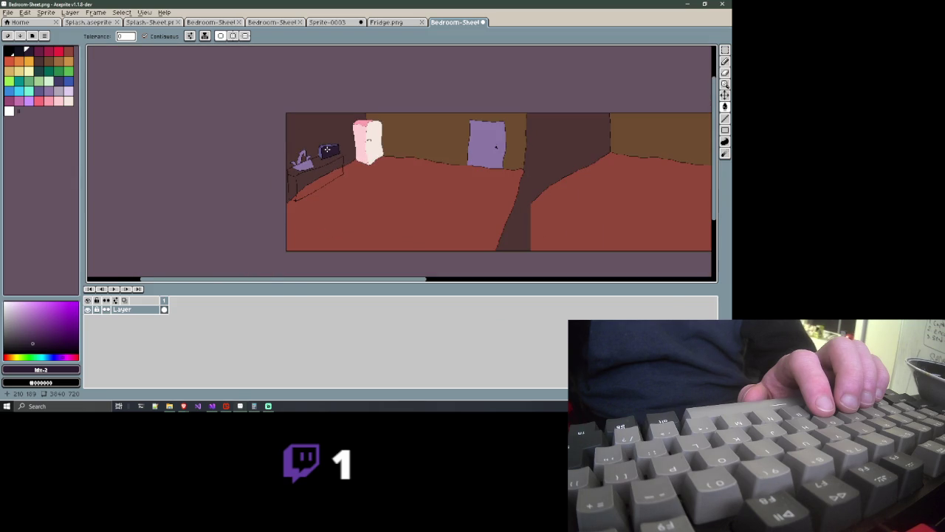
scroll(327, 148, up, 1)
scroll(307, 172, up, 1)
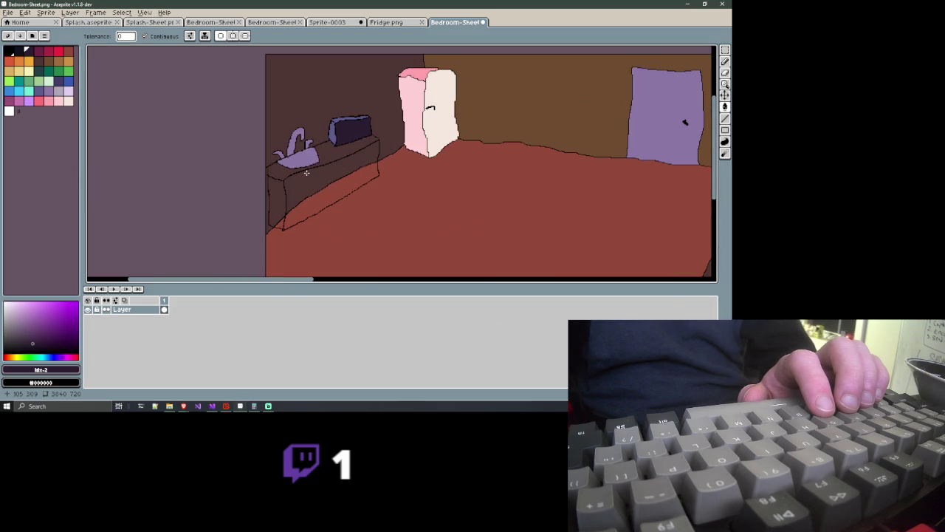
scroll(307, 172, up, 2)
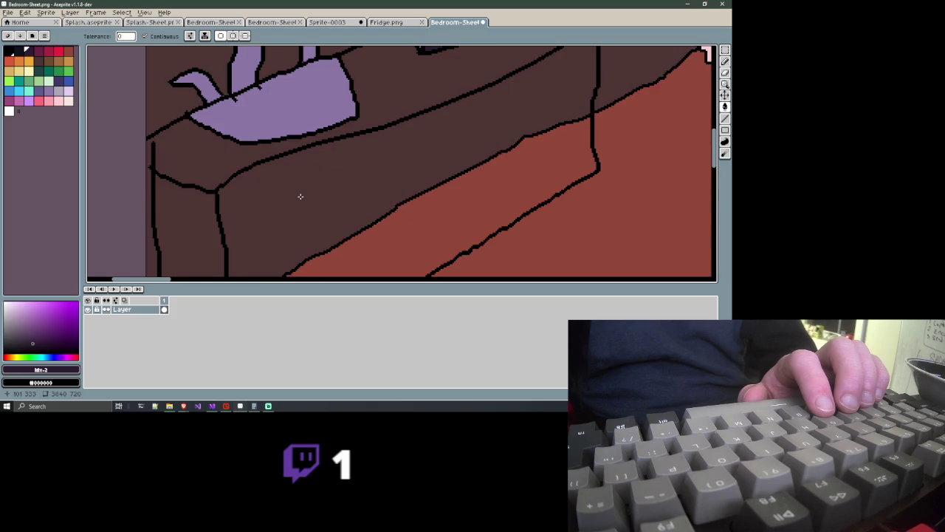
scroll(300, 196, down, 1)
scroll(306, 154, down, 1)
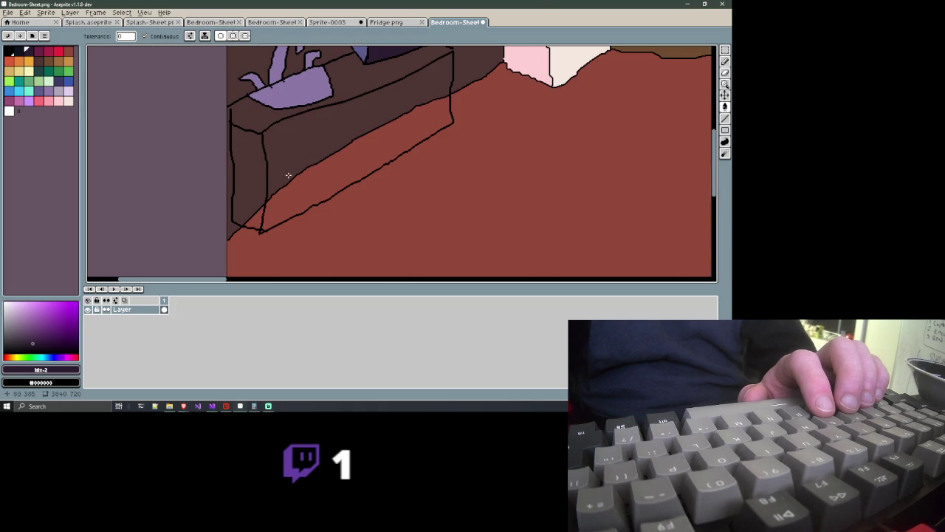
Fill the counter's front face brown, trying and undoing red-brown on the left side
click(50, 61)
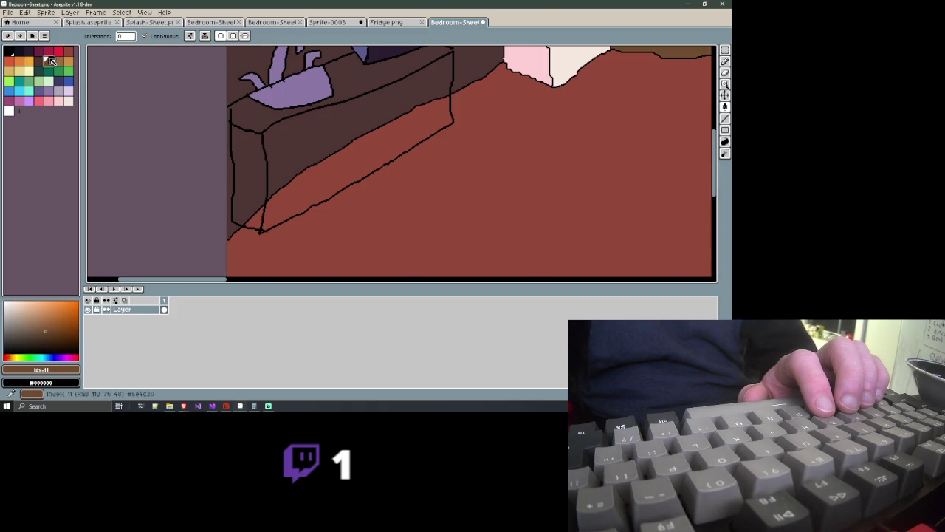
click(303, 157)
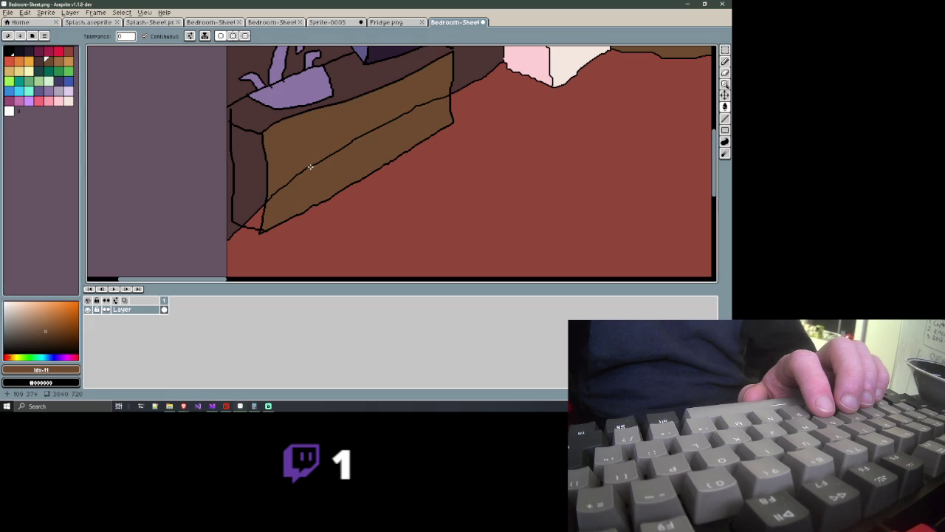
click(69, 56)
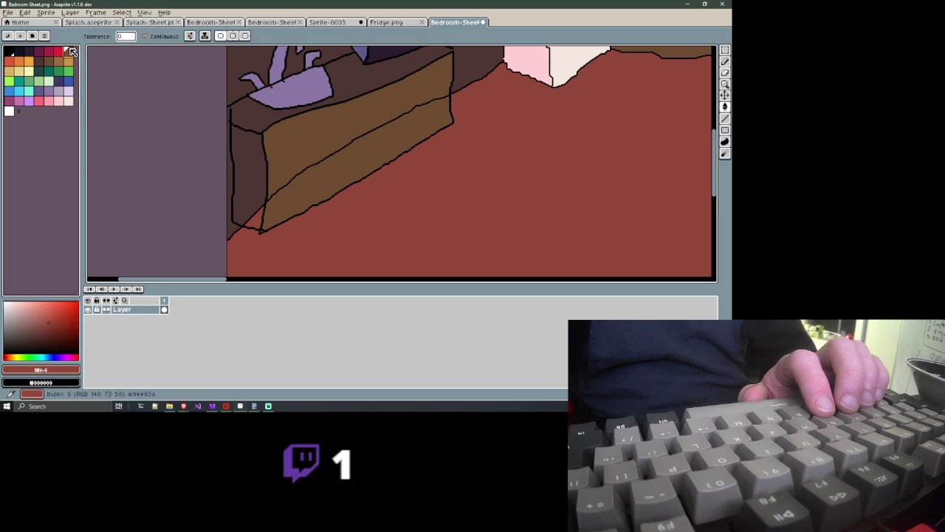
click(251, 181)
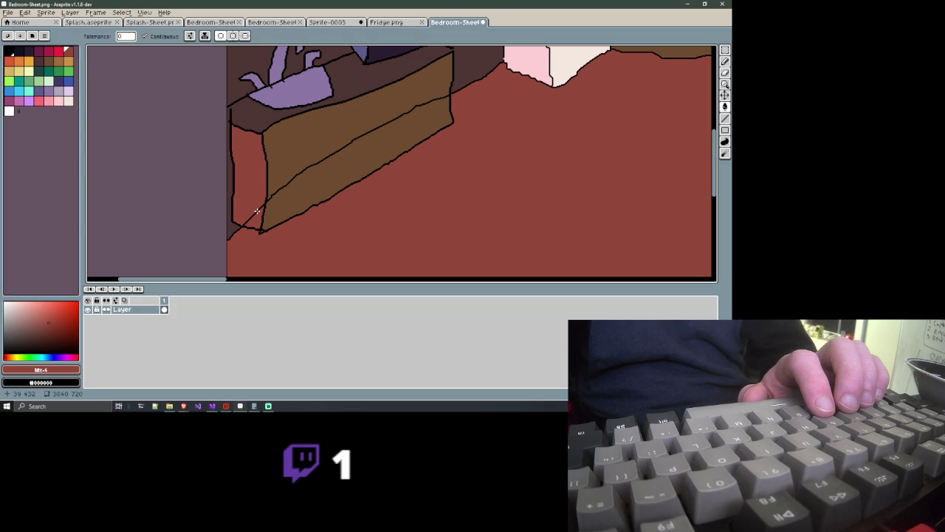
click(257, 212)
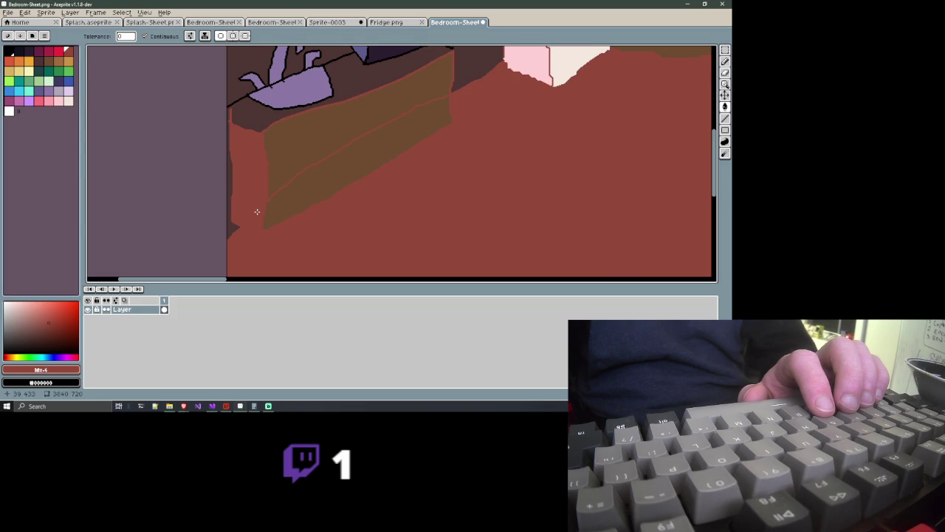
key(ctrl+z)
key(ctrl+z)
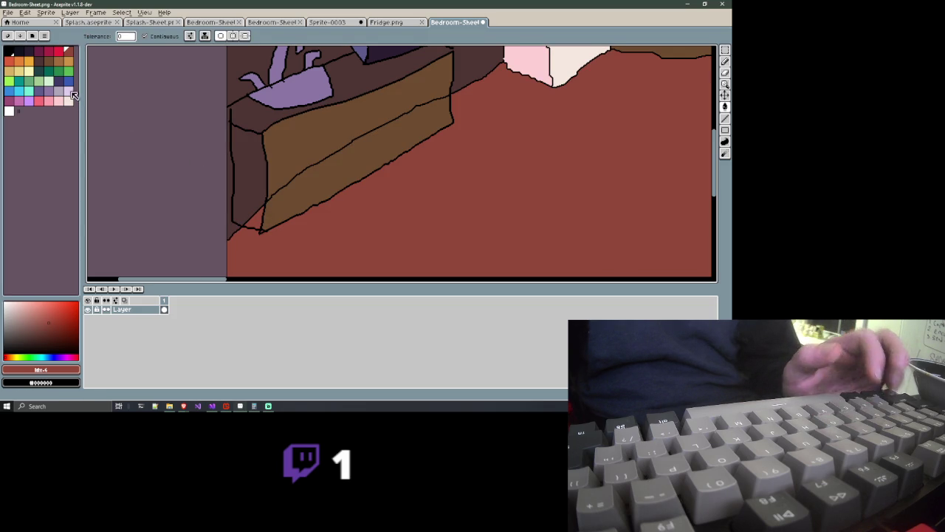
Fill the counter's left side mid brown and its upper front face orange
click(48, 61)
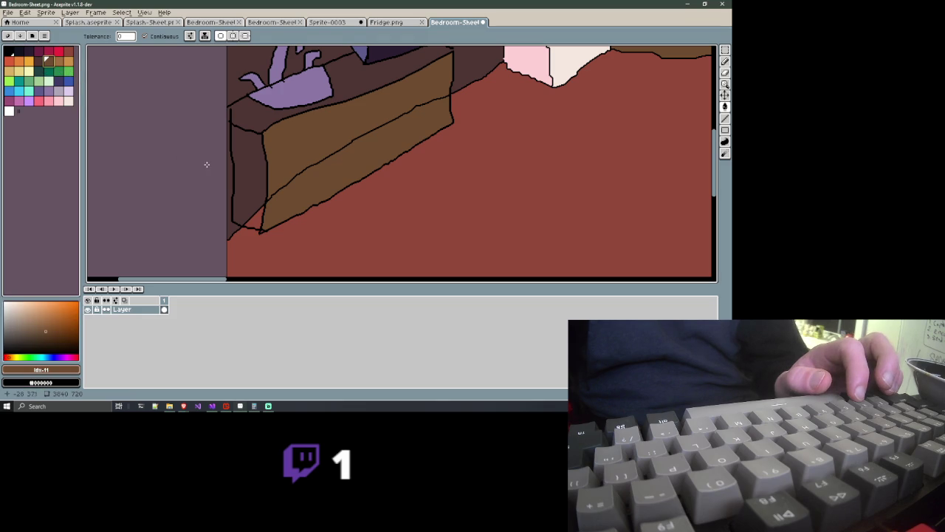
click(249, 165)
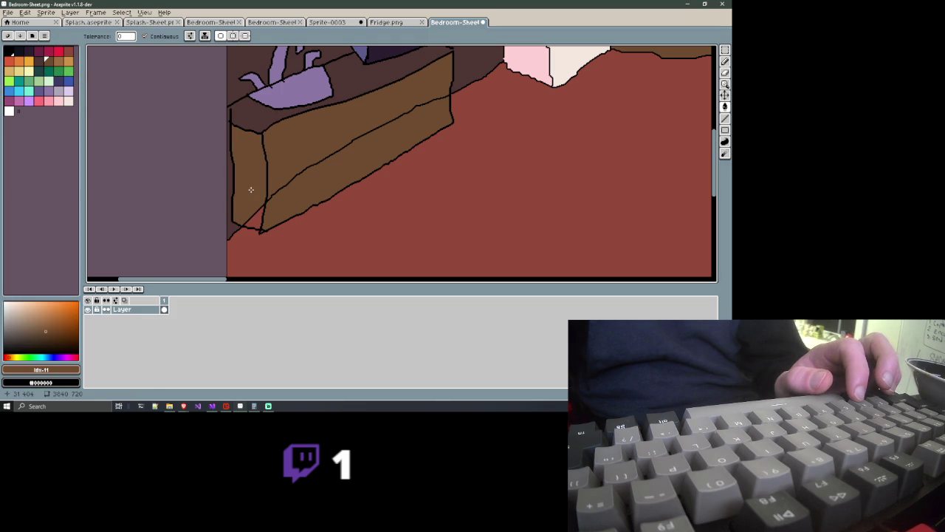
key(g)
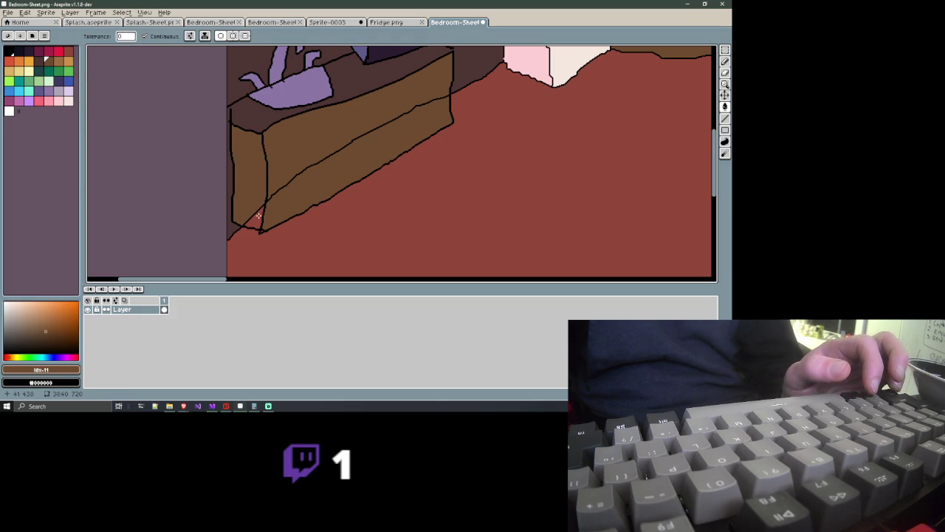
click(38, 61)
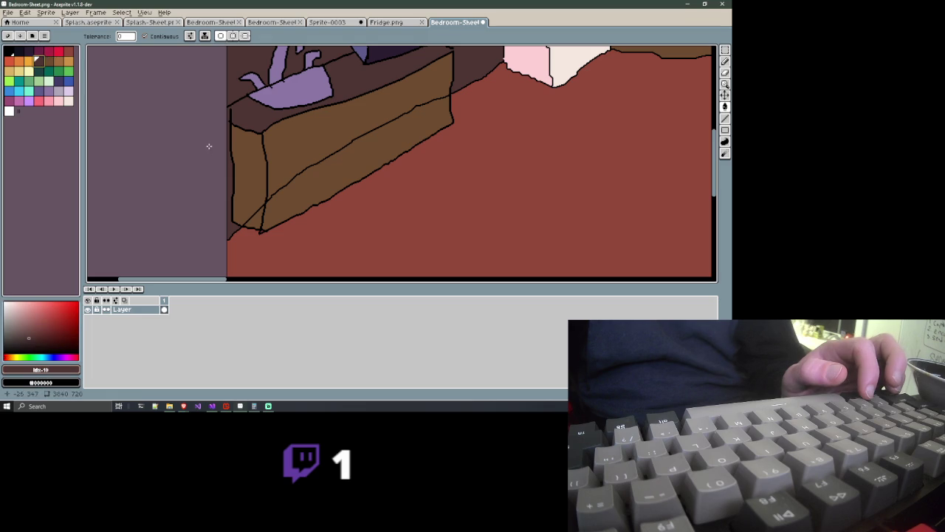
click(234, 142)
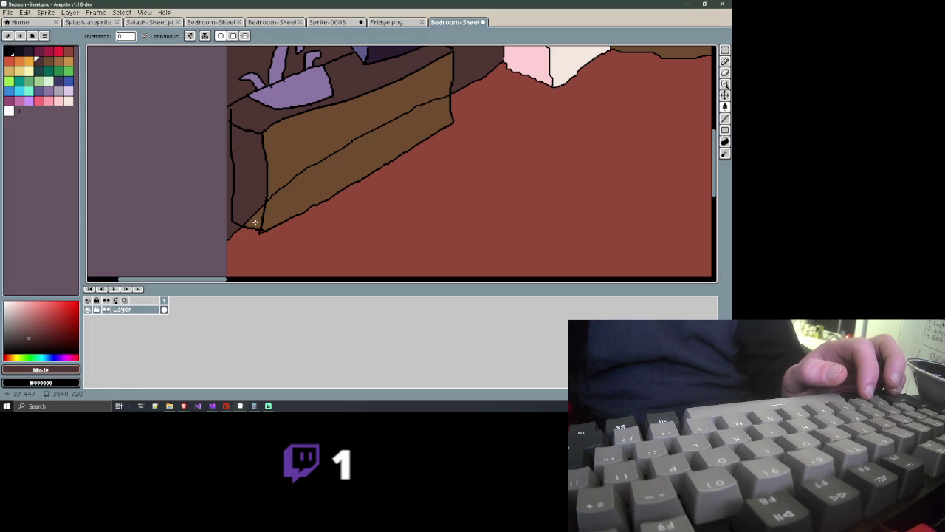
key(ctrl+z)
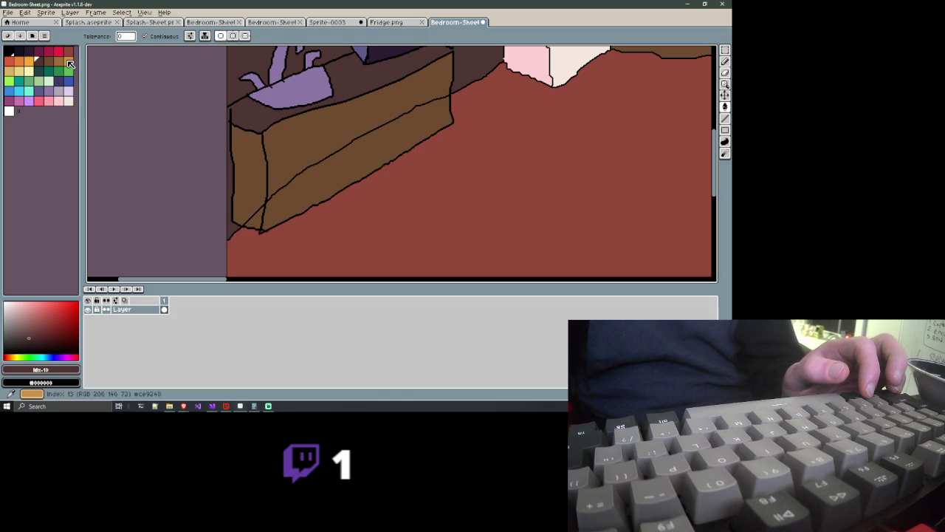
click(68, 62)
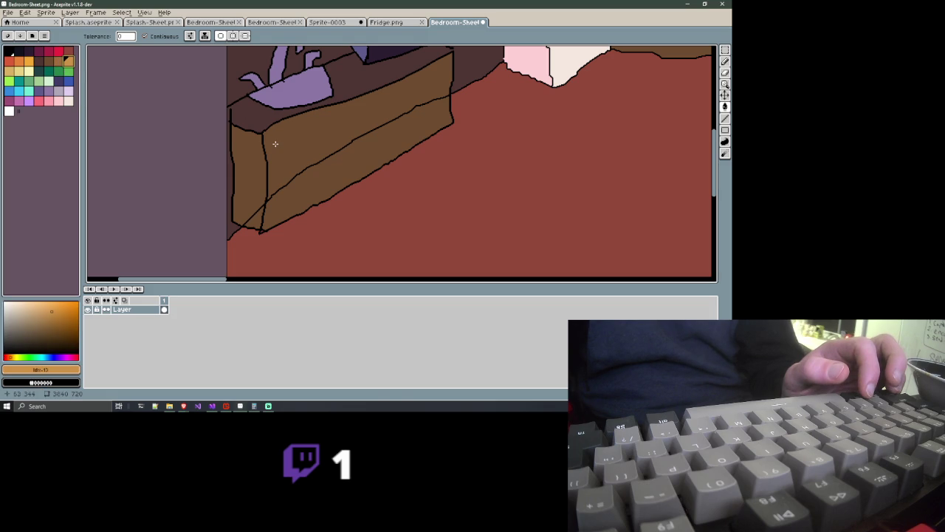
click(285, 168)
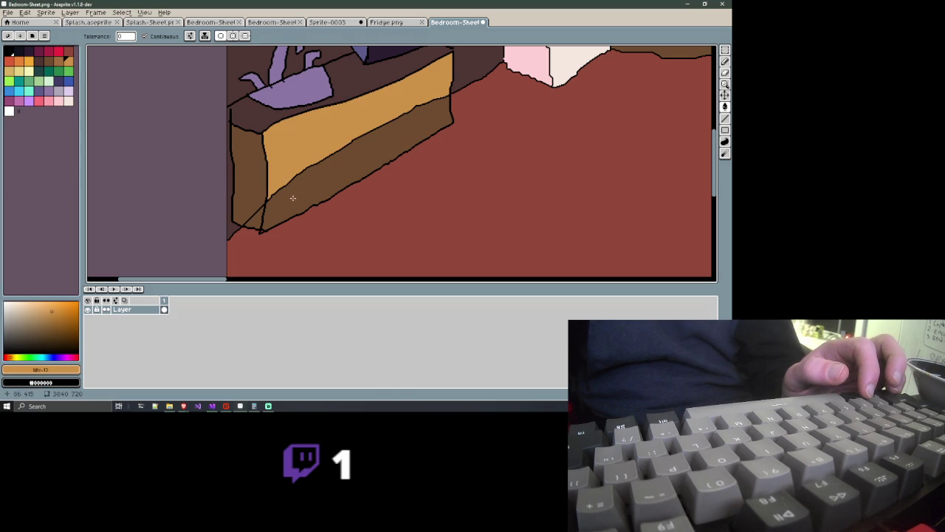
Fill the counter's lower front face orange to match the upper one
click(292, 197)
scroll(292, 198, down, 4)
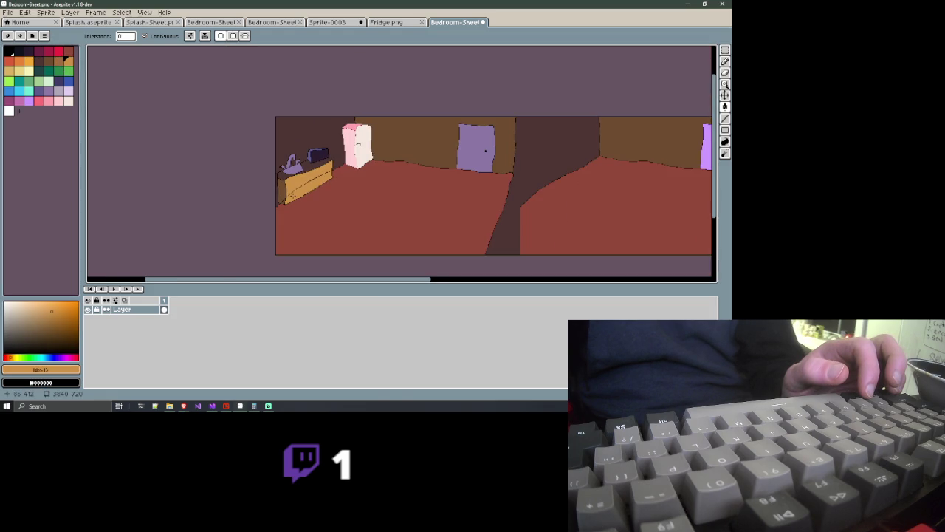
scroll(294, 194, up, 1)
scroll(293, 194, up, 1)
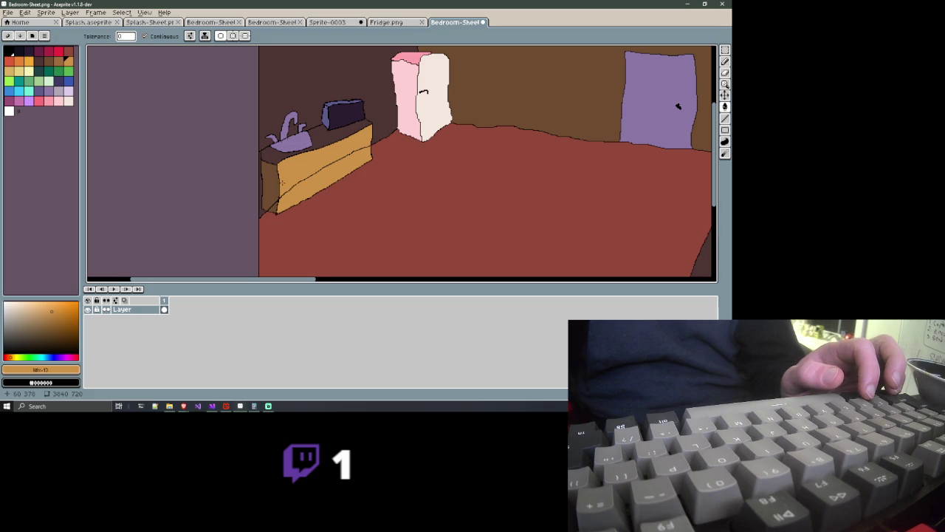
scroll(281, 182, up, 1)
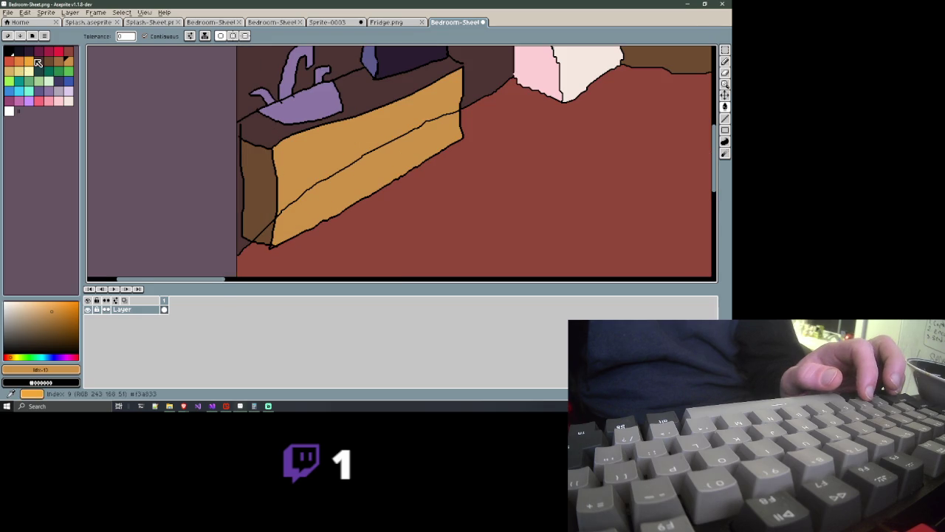
Try a lighter brown around the sink, undo it, and reselect mid brown near the counter-top corner
click(60, 62)
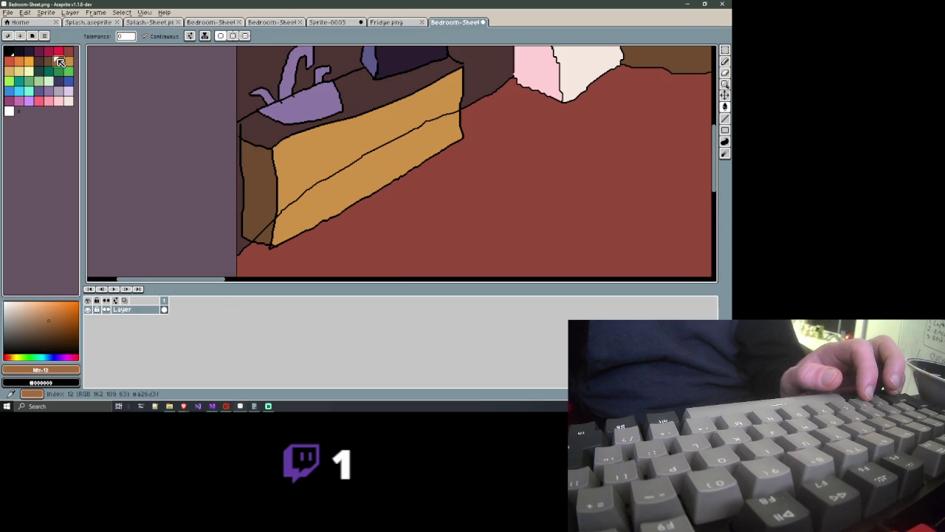
click(268, 124)
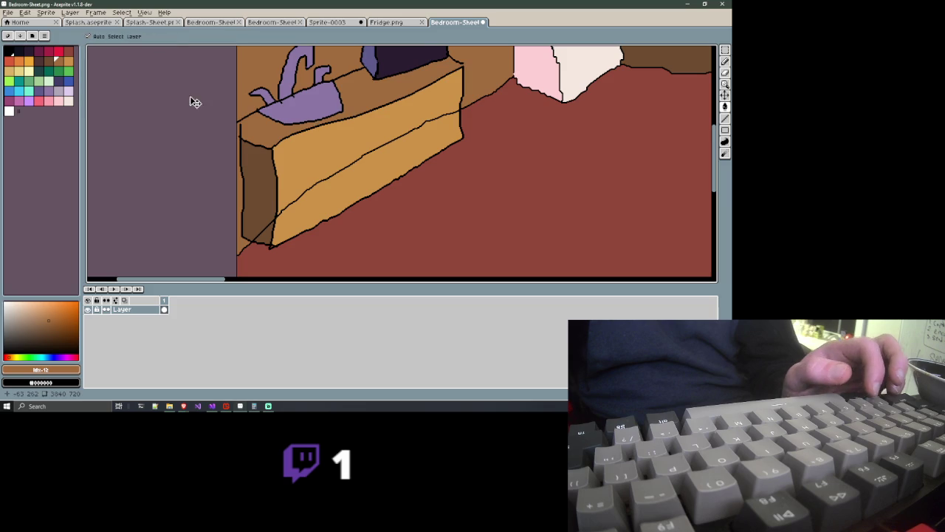
key(ctrl+z)
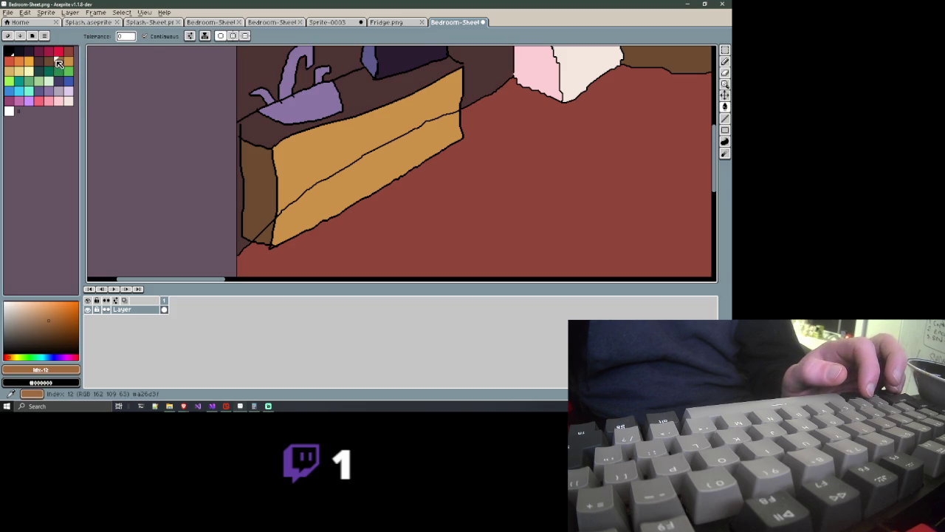
click(48, 61)
scroll(223, 133, up, 2)
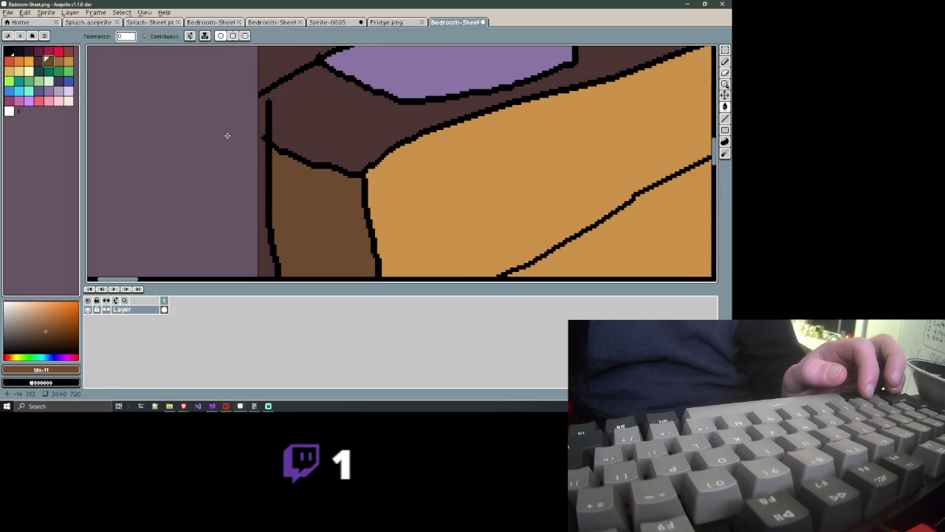
scroll(225, 135, up, 1)
scroll(244, 125, up, 1)
drag(308, 88, 268, 156)
key(b)
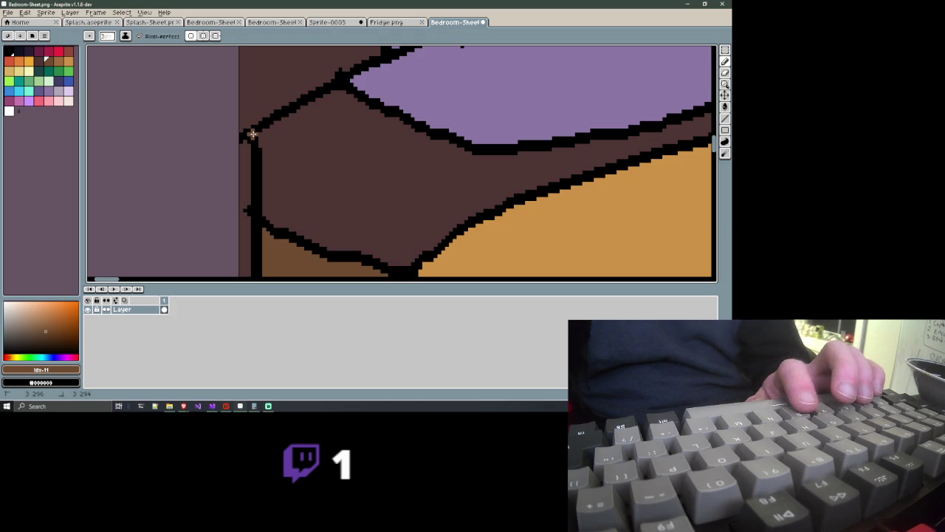
Bucket-fill the counter top mid brown, then undo the fill that leaked onto the wall
key(g)
click(305, 149)
scroll(304, 149, down, 1)
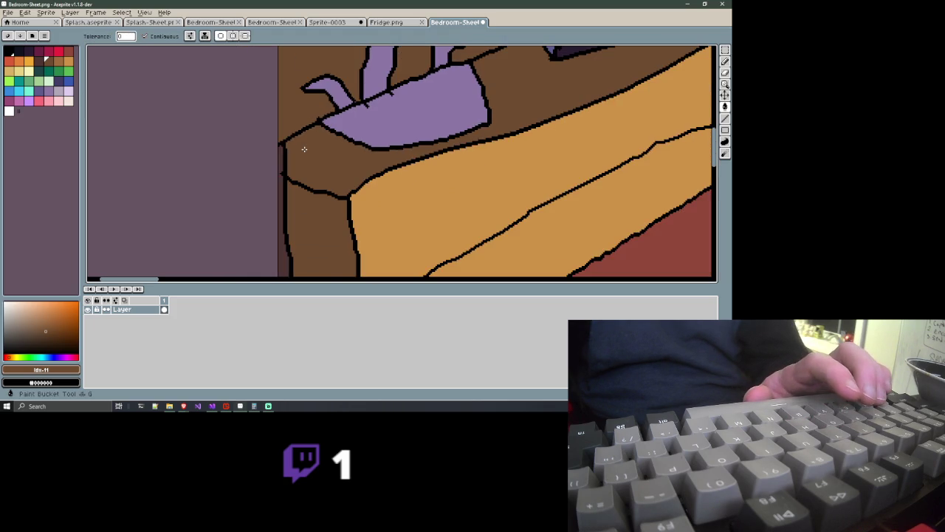
scroll(304, 149, down, 1)
drag(304, 152, 283, 162)
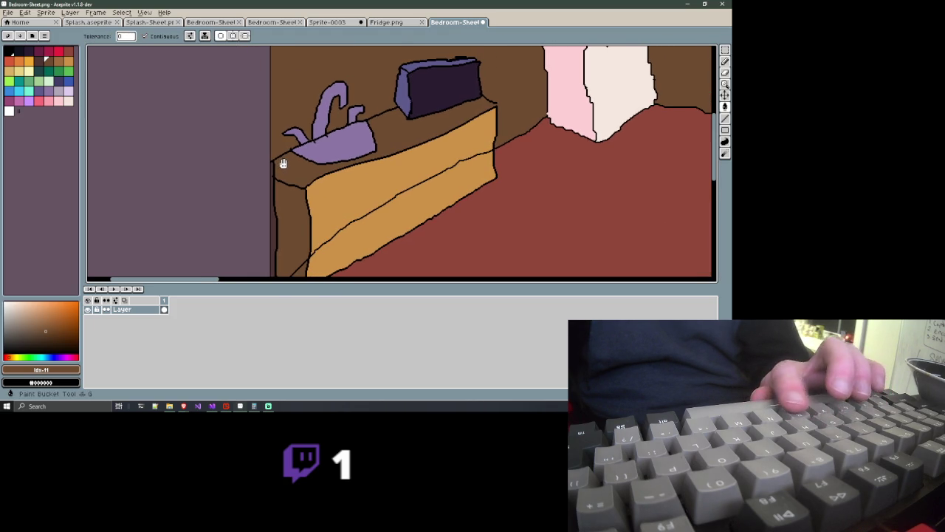
key(ctrl+z)
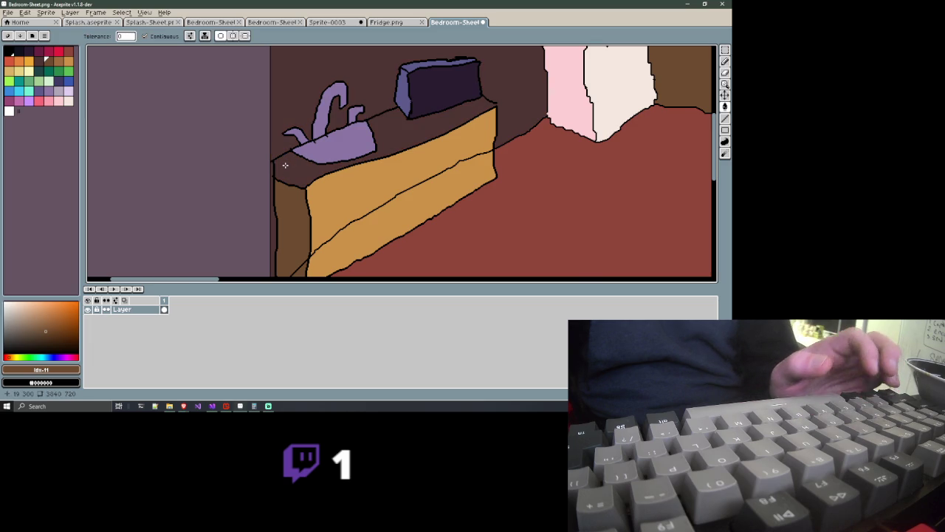
Zoom and pan in to the counter-top corner where the outline has a gap
scroll(285, 162, up, 1)
scroll(285, 162, up, 1)
scroll(356, 153, down, 1)
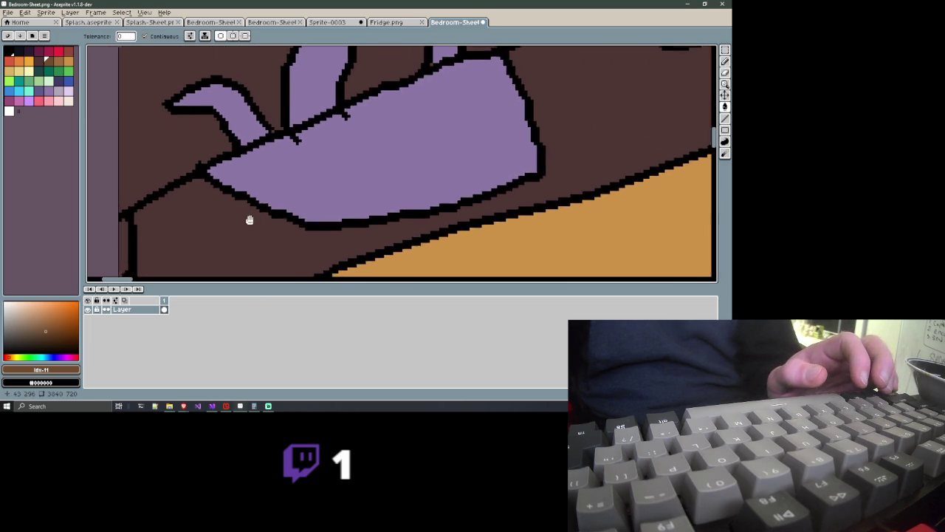
scroll(357, 153, down, 1)
scroll(402, 153, down, 2)
mouse_move(402, 153)
mouse_down()
mouse_move(336, 204)
mouse_move(348, 143)
mouse_move(365, 127)
mouse_up()
scroll(337, 204, up, 3)
scroll(318, 208, down, 2)
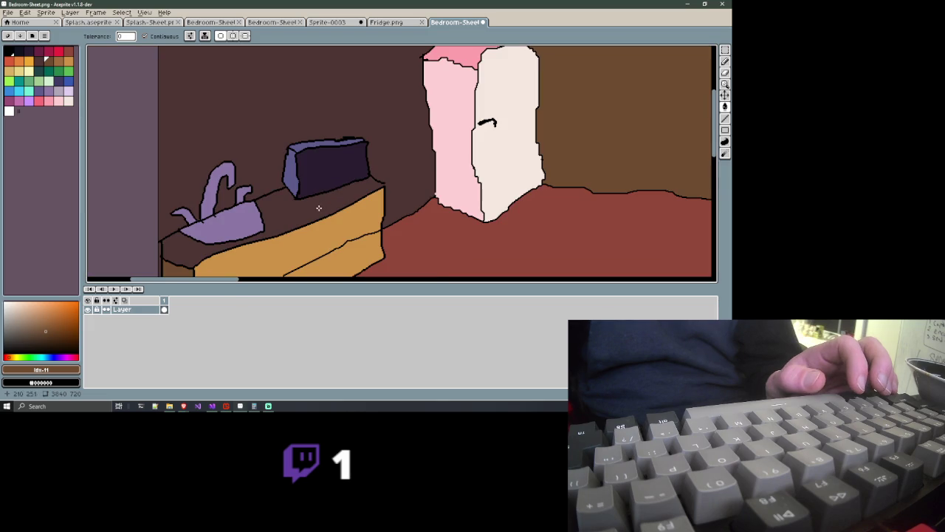
drag(310, 212, 351, 183)
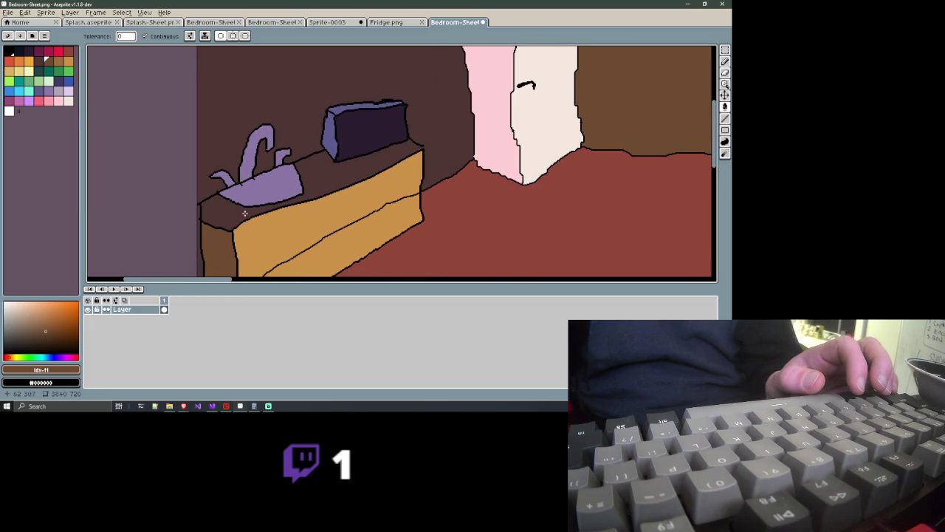
scroll(244, 213, up, 2)
mouse_move(244, 213)
mouse_down()
mouse_move(288, 150)
mouse_move(246, 182)
mouse_up()
scroll(284, 154, down, 2)
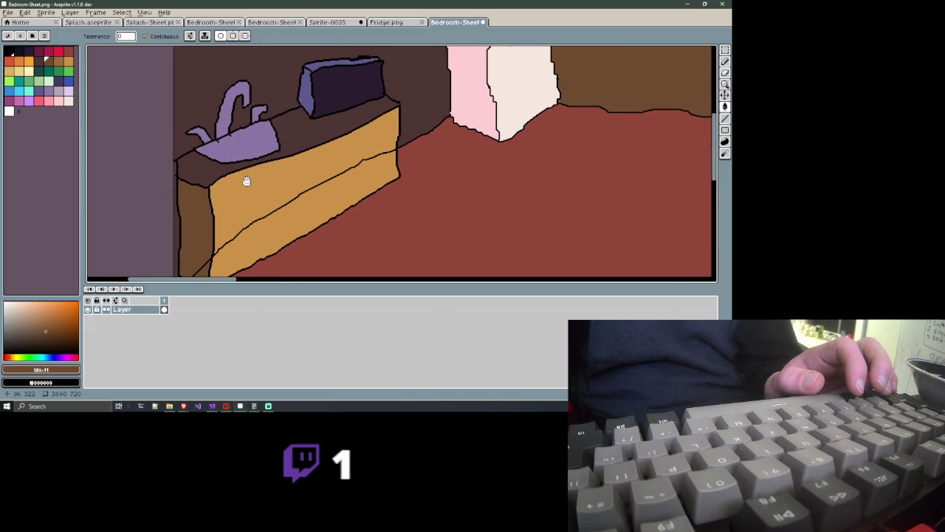
scroll(383, 119, up, 2)
drag(415, 90, 392, 101)
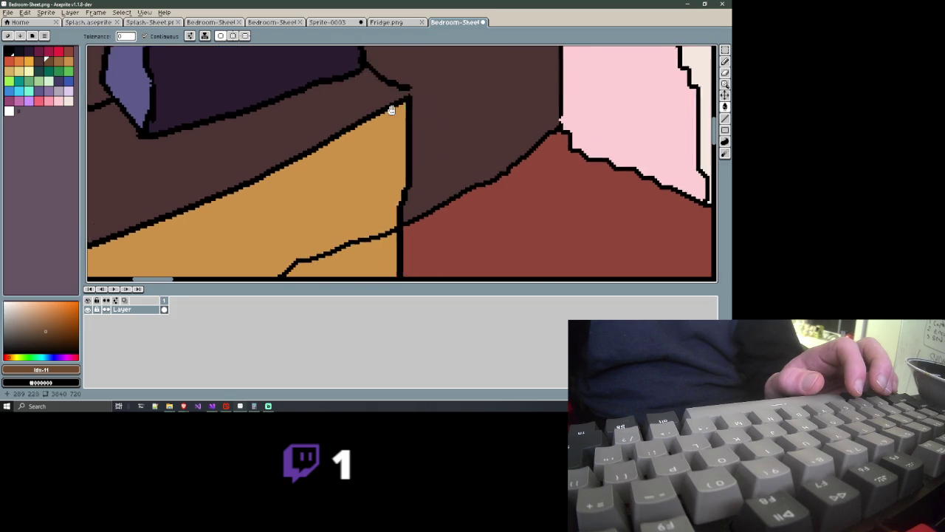
scroll(359, 160, up, 1)
scroll(359, 160, up, 1)
scroll(361, 160, up, 1)
scroll(344, 162, up, 1)
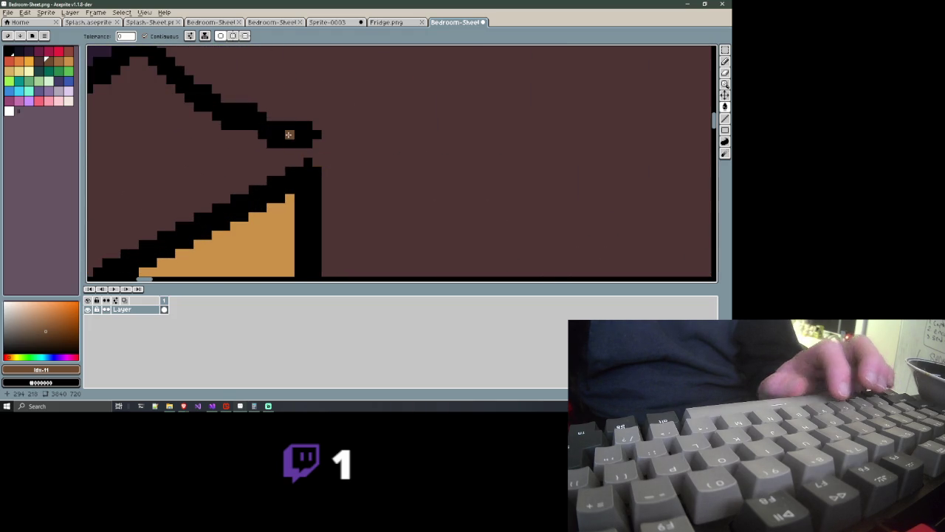
Close the counter-top corner in black with the Pencil and return to the Paint Bucket over the whole top
key(b)
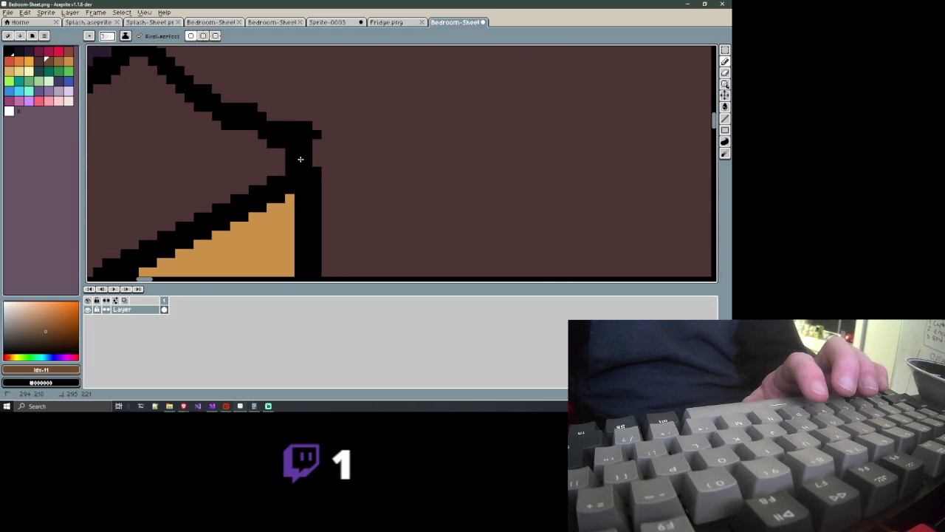
scroll(300, 159, down, 1)
scroll(300, 159, down, 1)
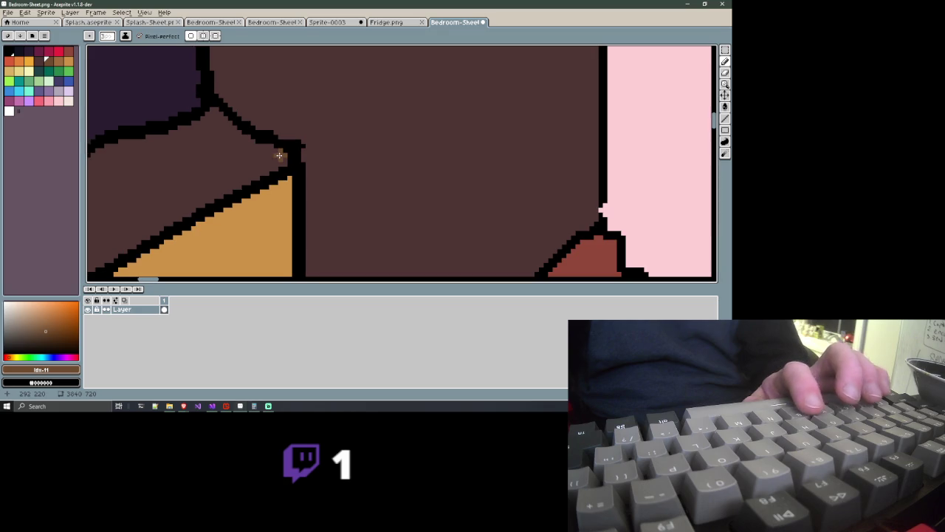
key(g)
scroll(256, 158, down, 1)
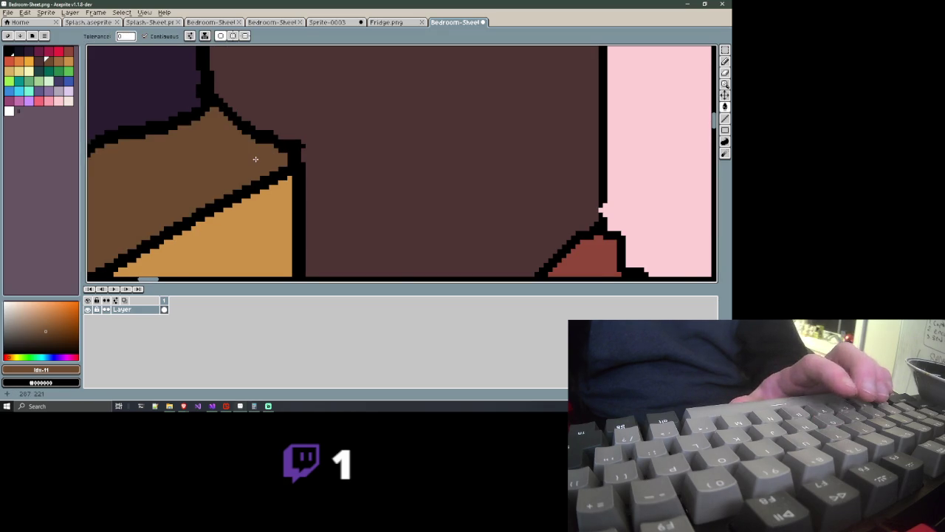
scroll(256, 158, down, 1)
scroll(256, 158, down, 1)
drag(256, 158, 427, 61)
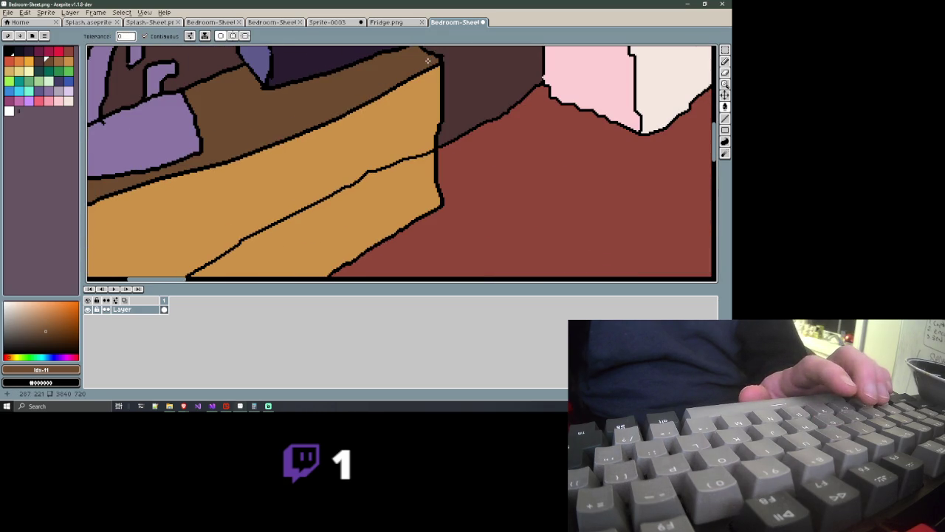
Paint over stray black outline segments on the counter in brown with the Pencil
scroll(374, 131, down, 3)
scroll(375, 131, up, 1)
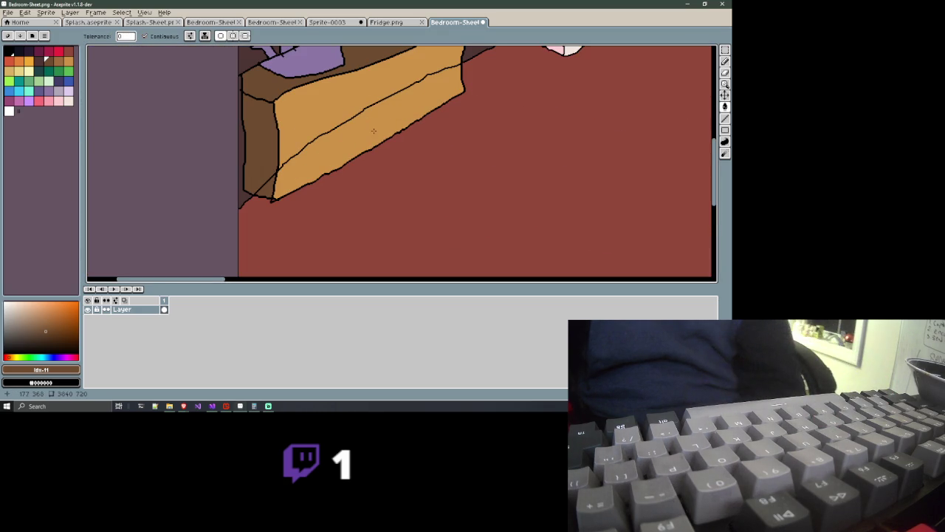
drag(325, 127, 336, 151)
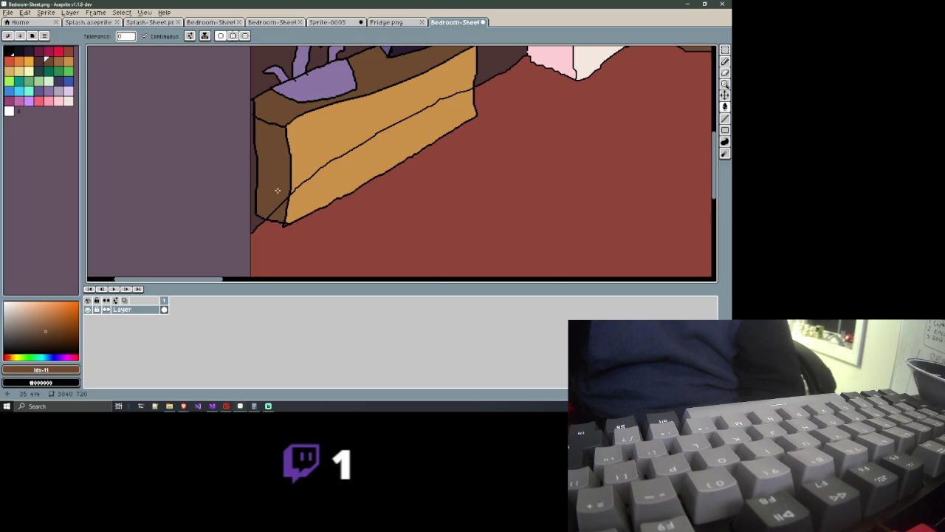
scroll(254, 195, up, 3)
scroll(229, 214, up, 1)
drag(297, 221, 161, 67)
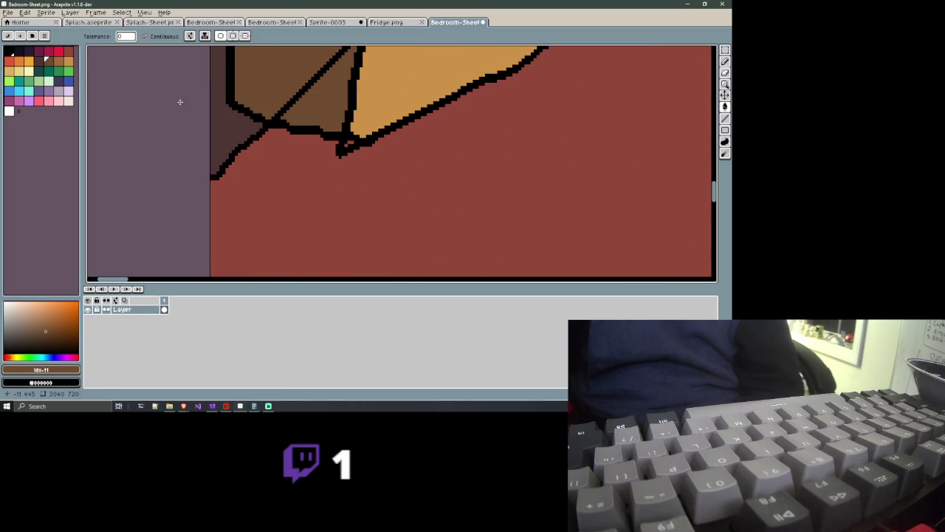
key(b)
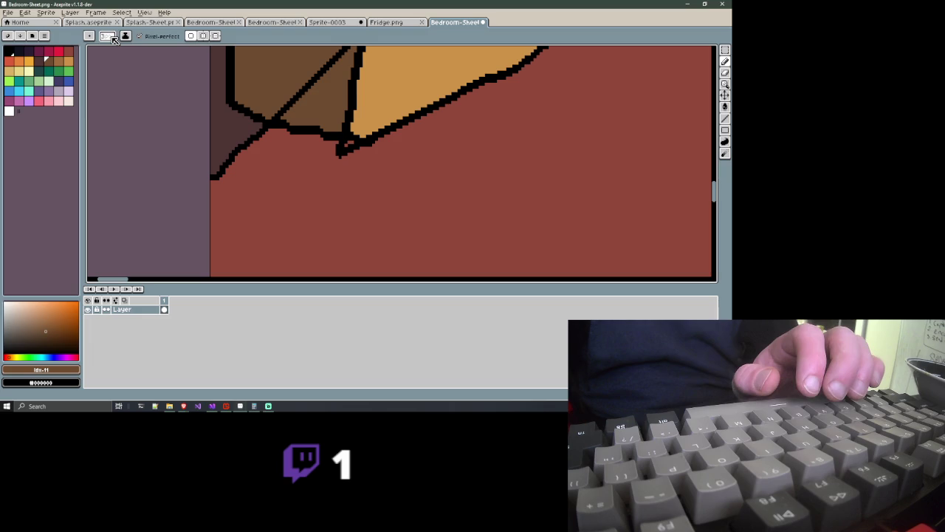
click(113, 38)
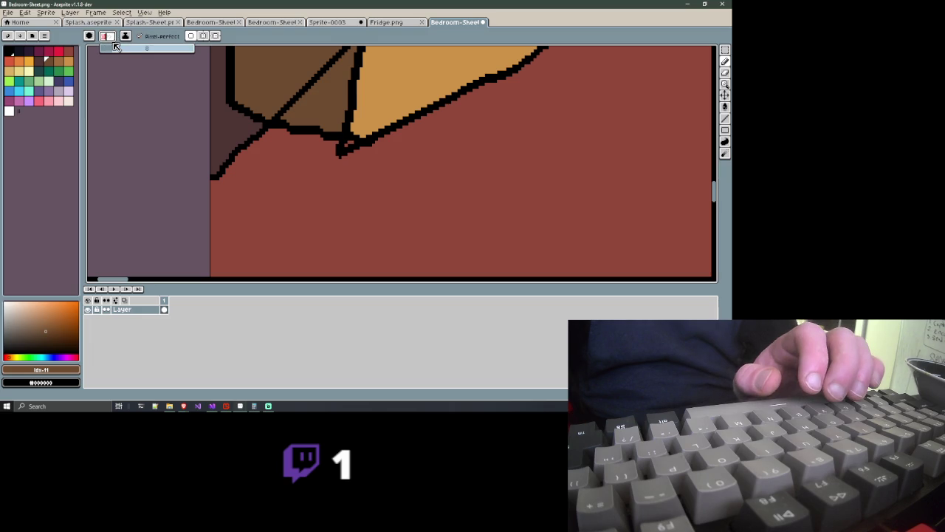
click(285, 98)
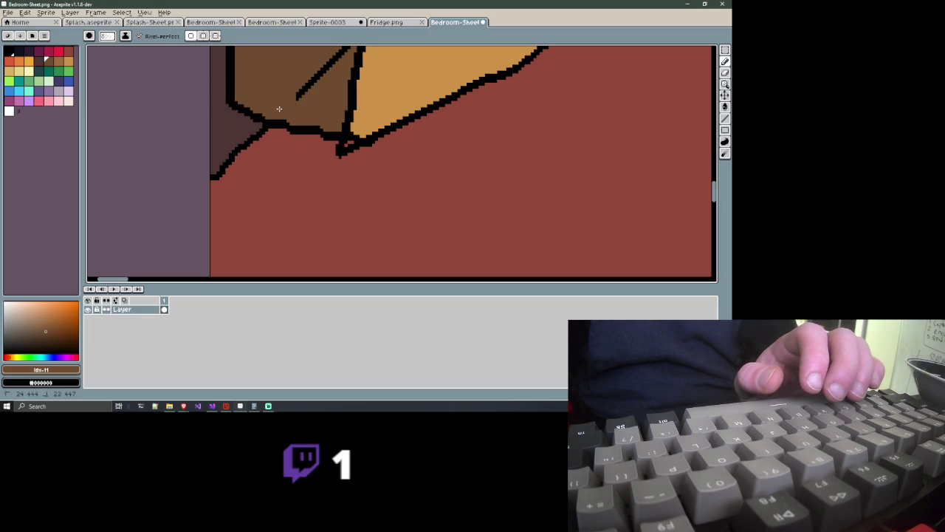
scroll(316, 79, up, 2)
click(283, 156)
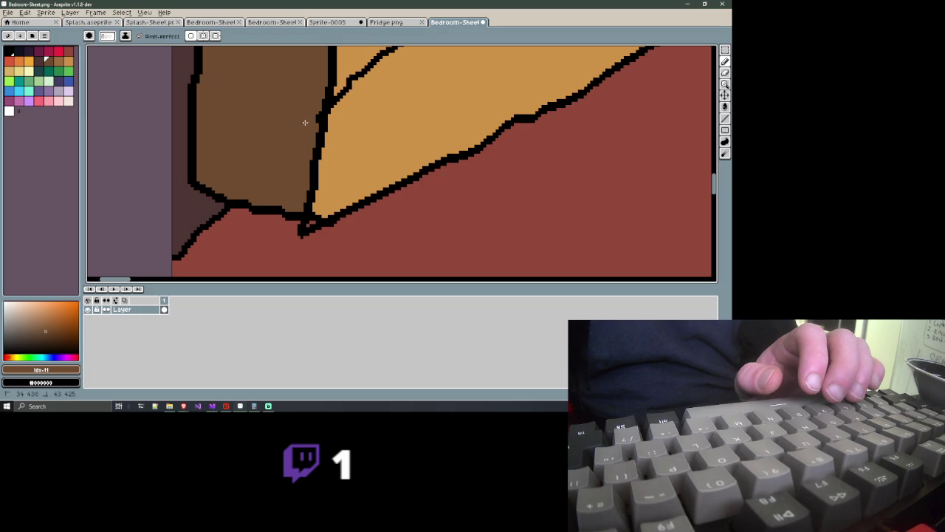
Cover the diagonal black line and its leftover fragment on the counter in tan
drag(305, 122, 276, 148)
scroll(276, 148, down, 1)
scroll(271, 162, down, 1)
scroll(277, 159, down, 1)
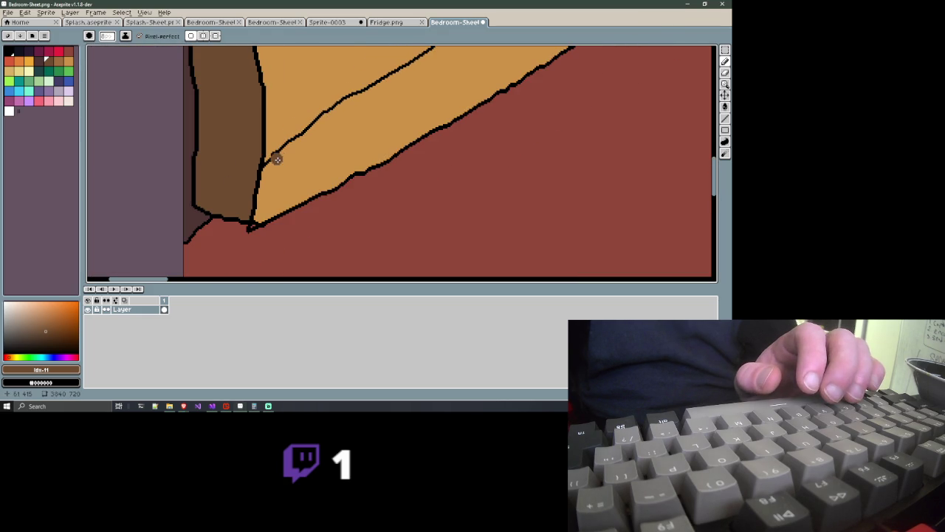
drag(337, 148, 253, 195)
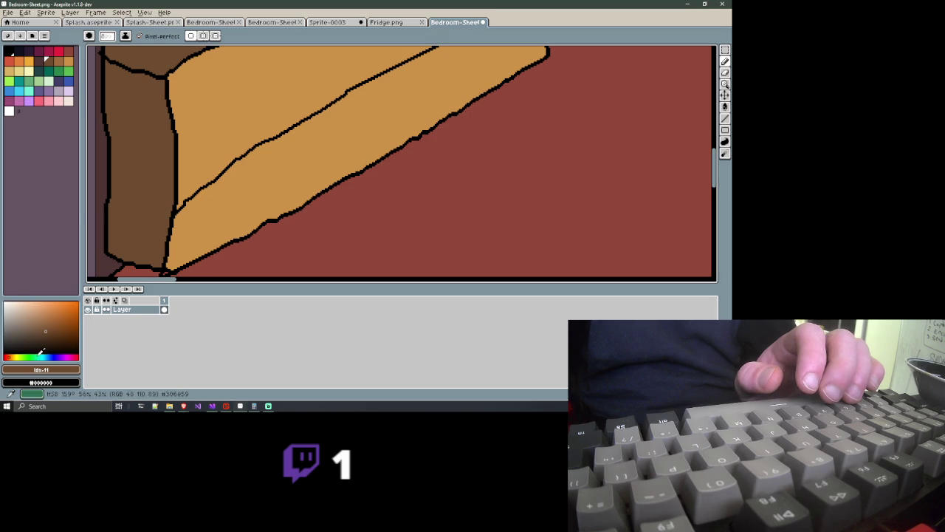
alt+click(218, 193)
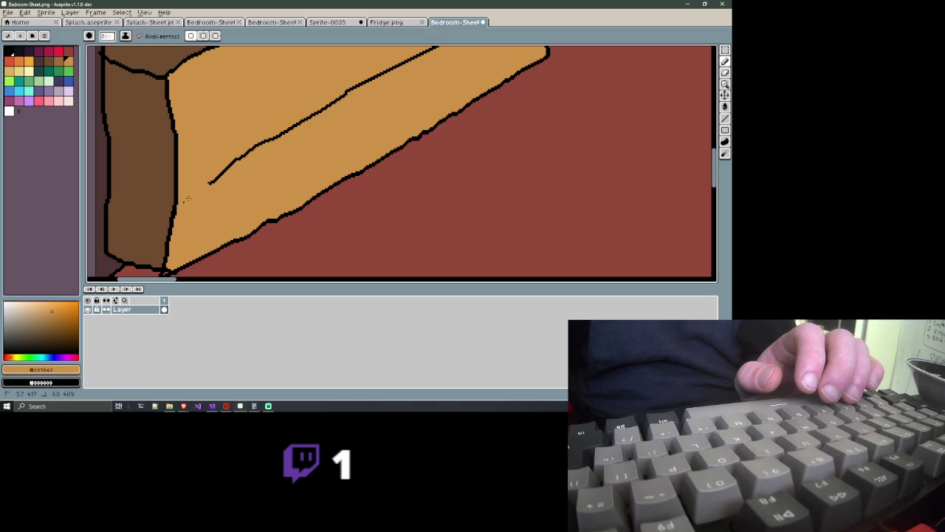
mouse_move(219, 176)
mouse_down()
mouse_move(283, 141)
mouse_move(276, 136)
mouse_up()
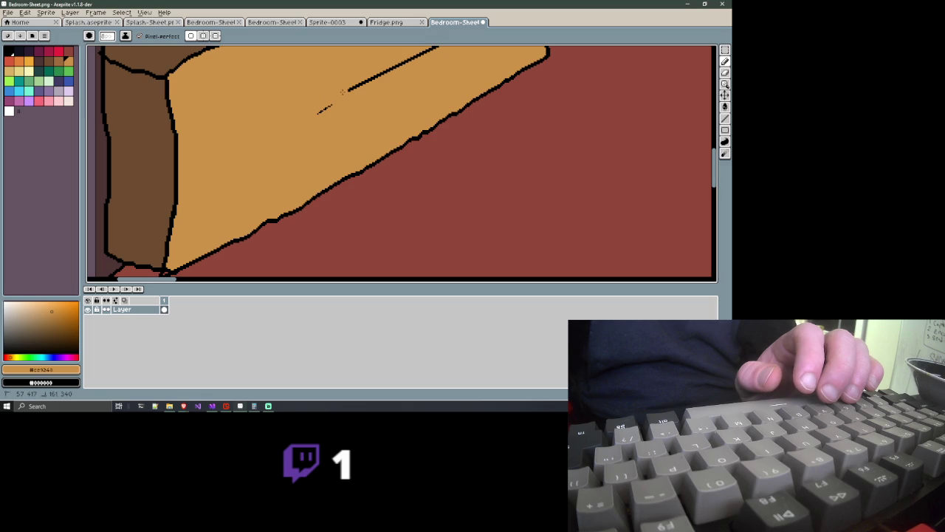
drag(332, 104, 318, 117)
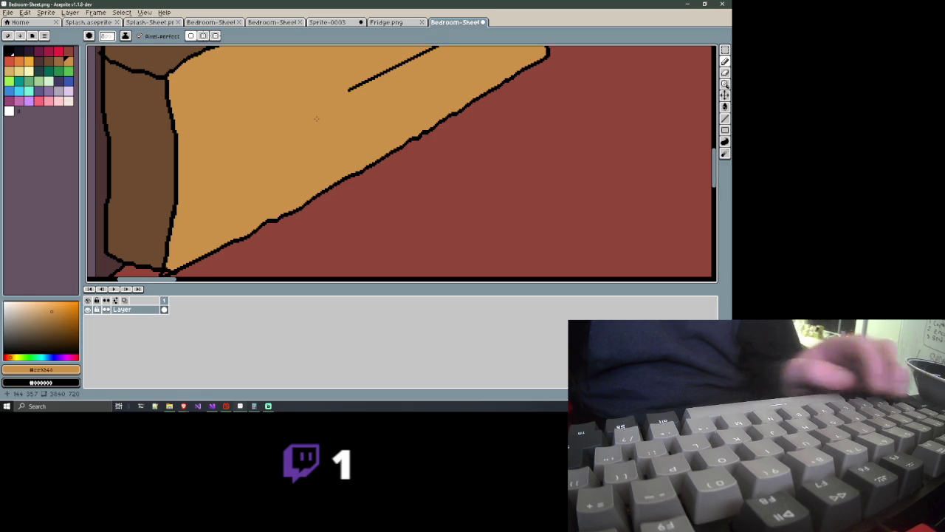
Paint out a small outline bump, undo the stray strokes, and view the whole scene
key(alt)
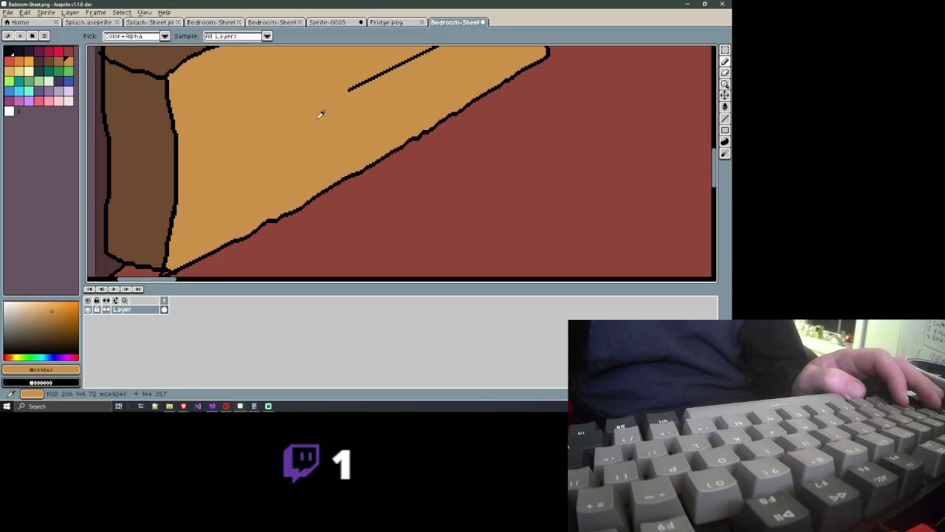
drag(349, 101, 323, 129)
scroll(323, 129, down, 1)
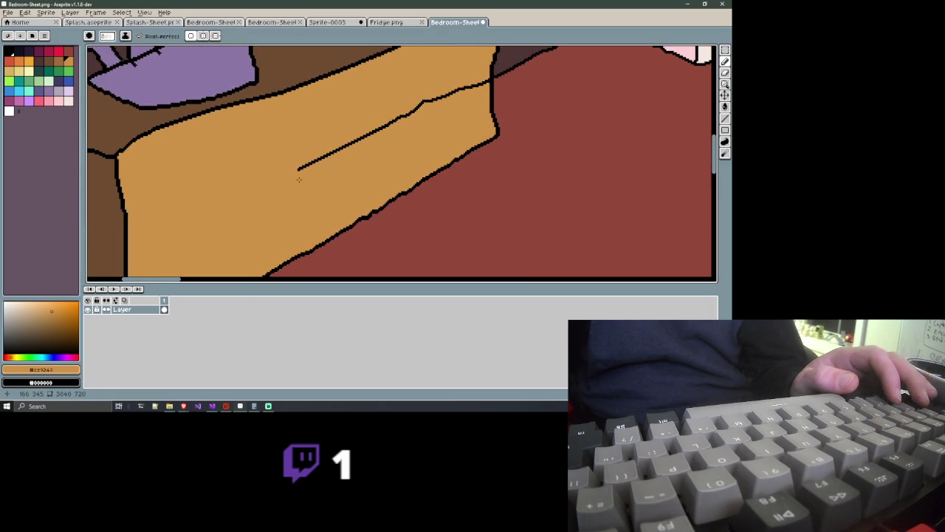
scroll(310, 163, down, 2)
scroll(310, 163, down, 1)
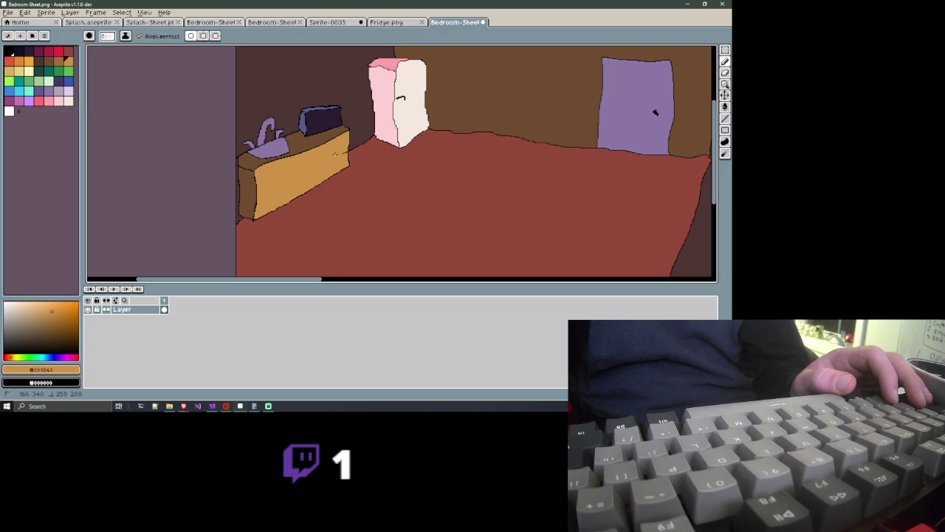
scroll(338, 153, up, 3)
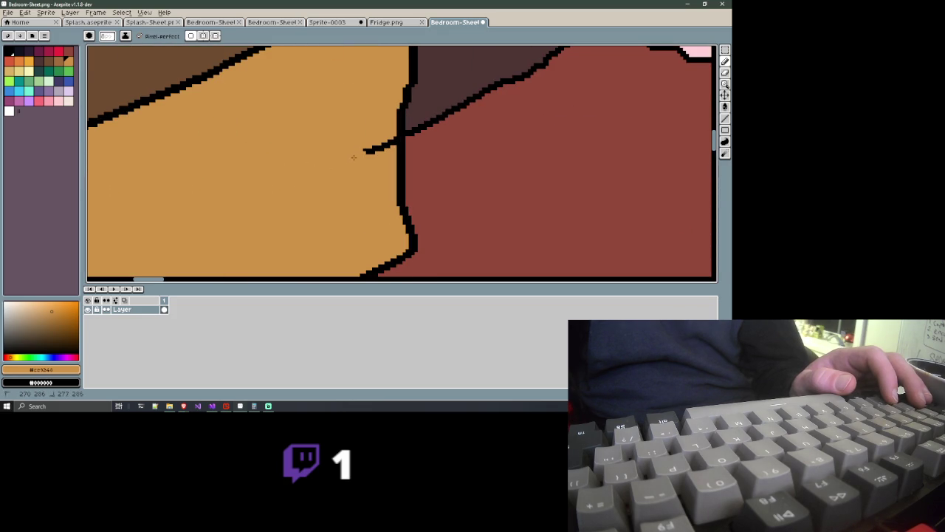
drag(375, 147, 401, 138)
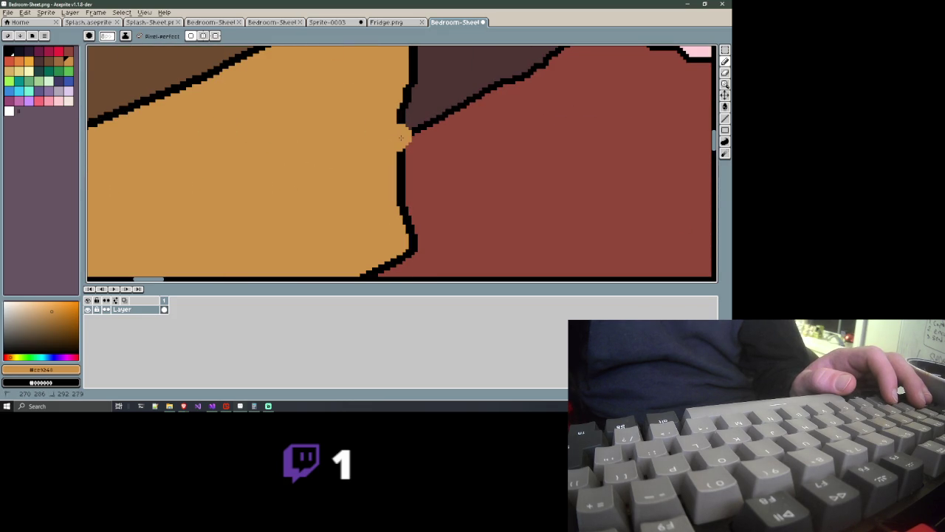
key(ctrl+z)
key(ctrl+z)
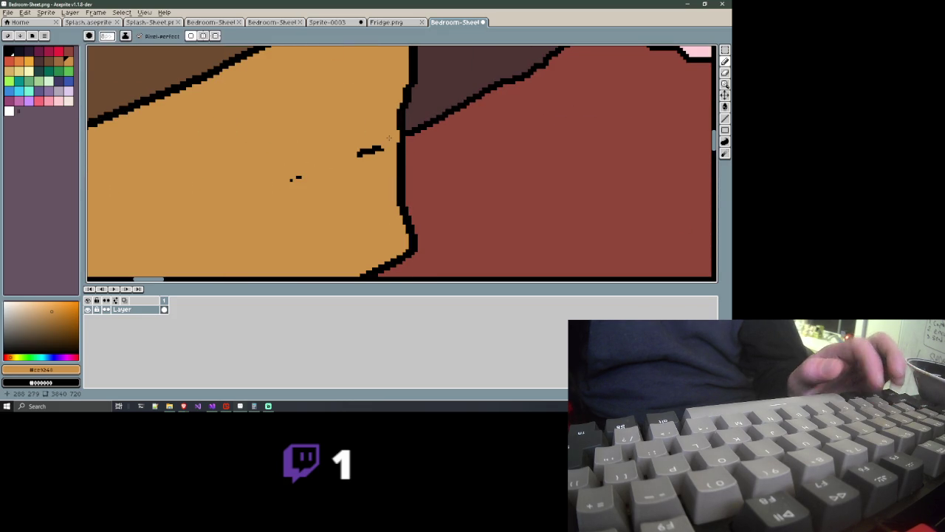
key(ctrl+z)
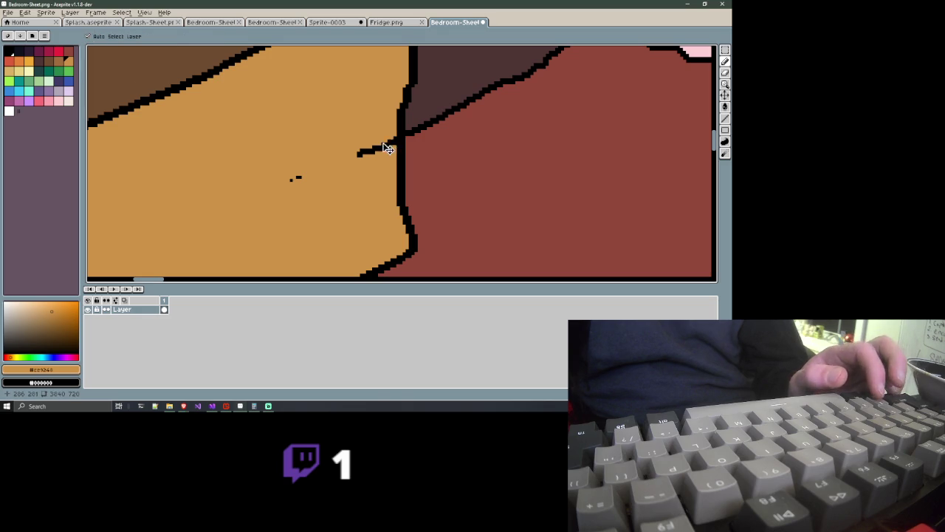
key(ctrl+z)
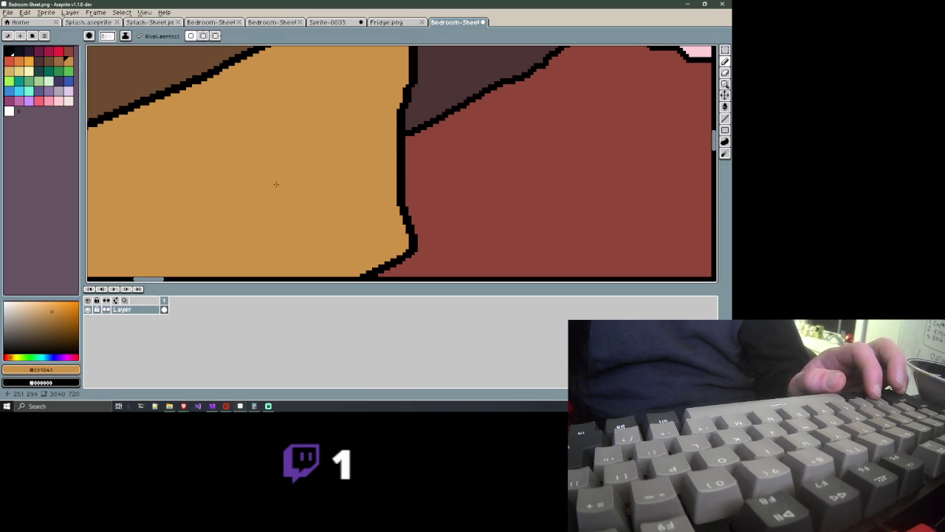
key(1)
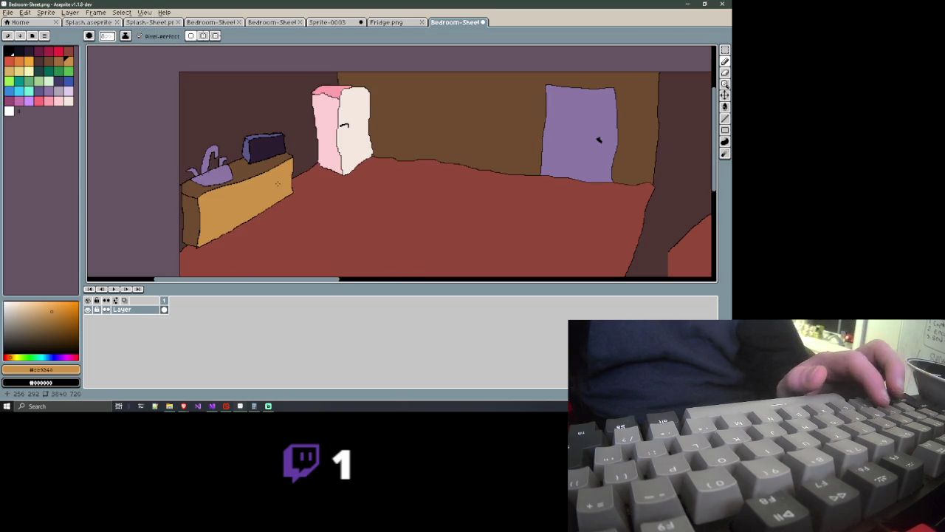
Save the bedroom sheet as Bedroom-Sheet.png, confirming the PNG options
mouse_move(280, 184)
mouse_down()
mouse_move(356, 157)
mouse_move(353, 170)
mouse_up()
scroll(363, 161, down, 1)
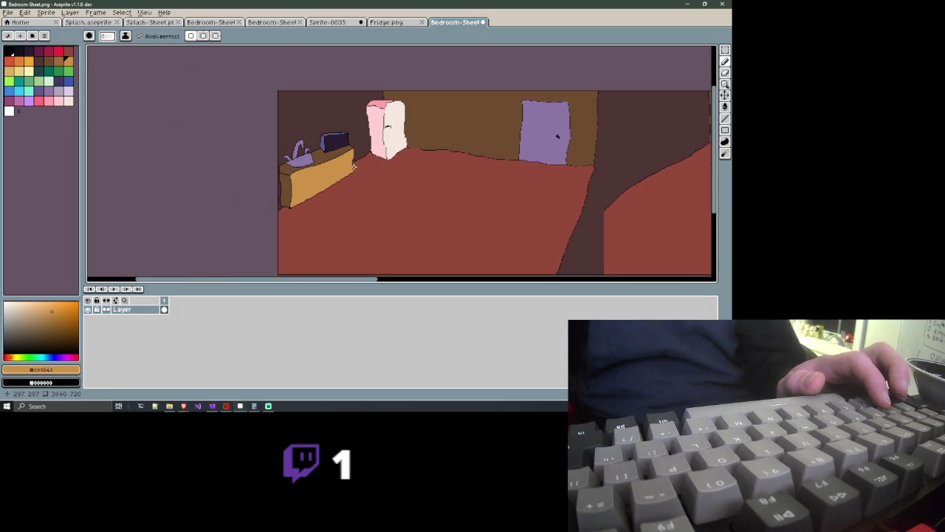
key(ctrl+s)
key(Return)
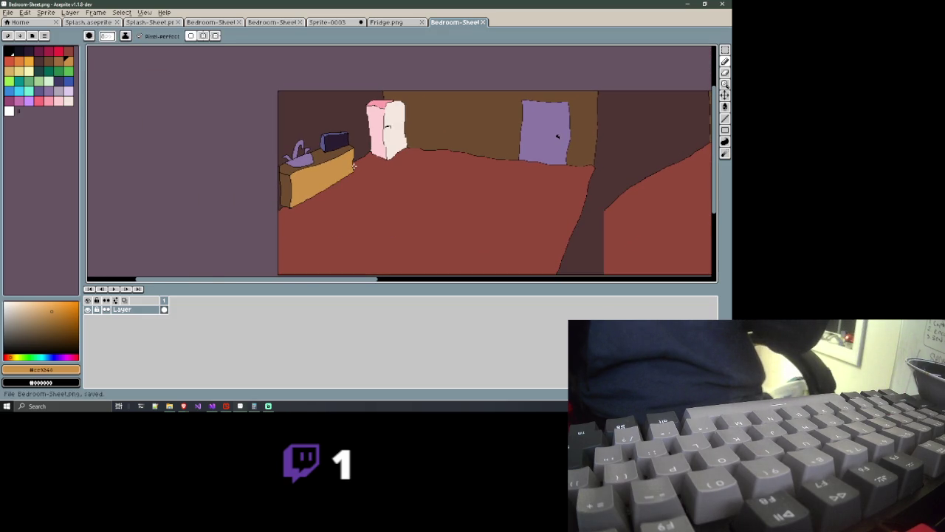
Undo the recent counter fills and pencil stroke to compare, then redo them all
scroll(354, 167, down, 1)
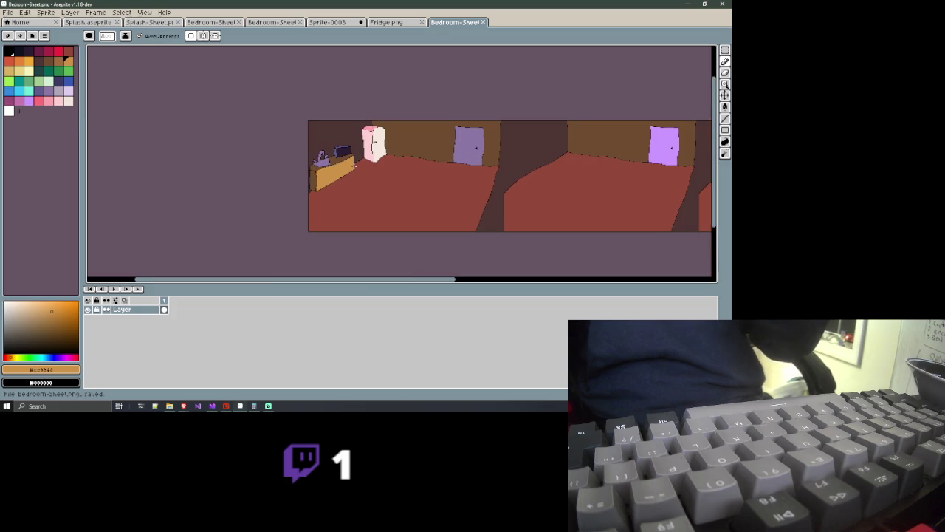
scroll(354, 167, up, 1)
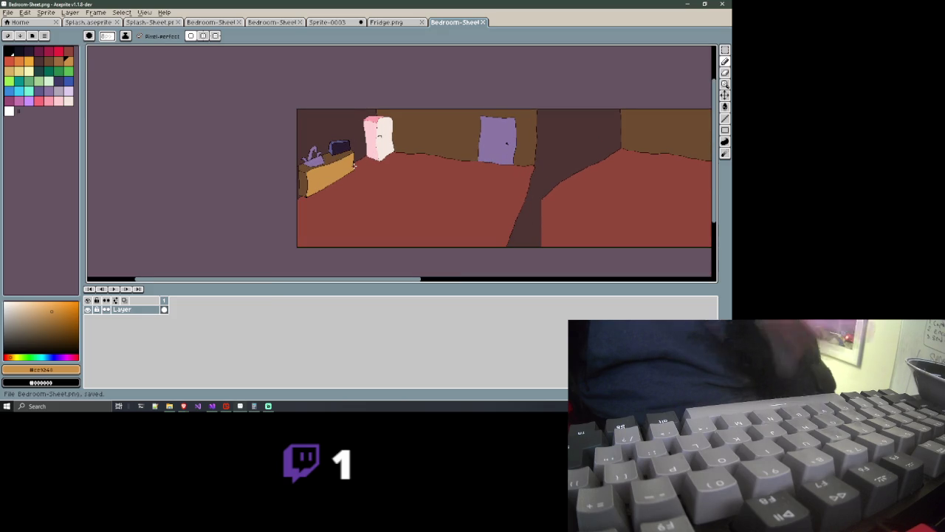
key(ctrl+z)
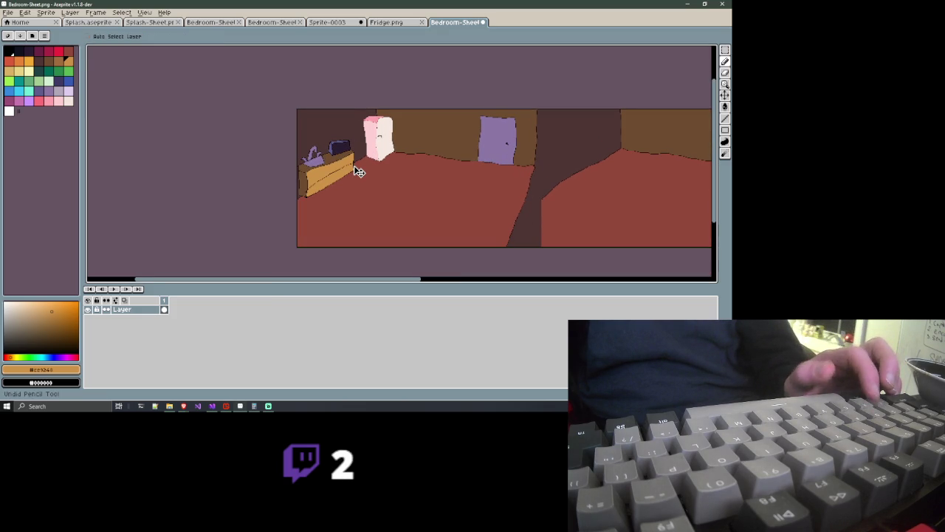
key(ctrl+z)
key(ctrl+z)
key(ctrl+z)
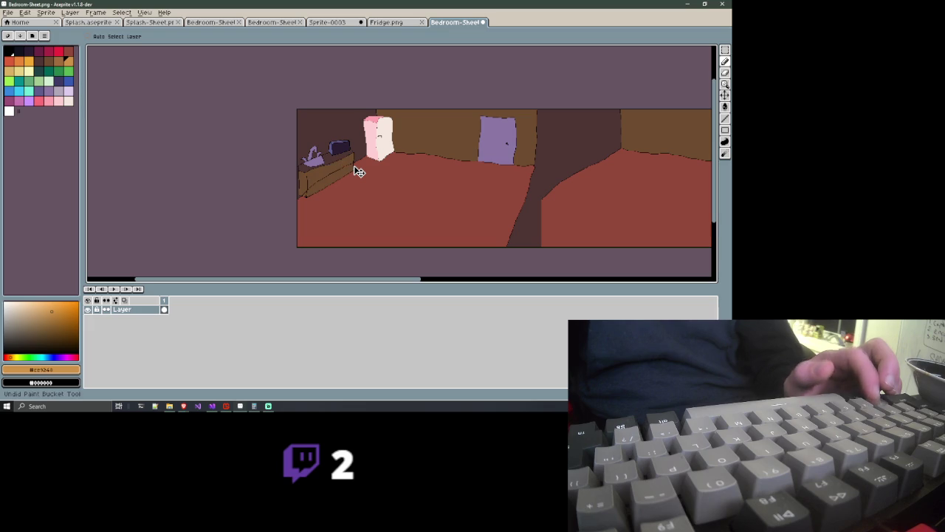
key(ctrl+z)
key(ctrl+z)
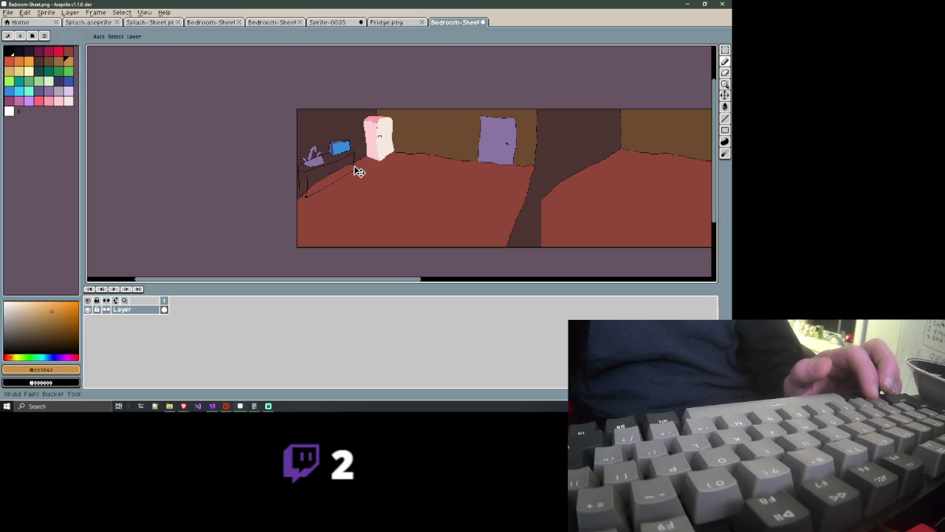
key(ctrl+z)
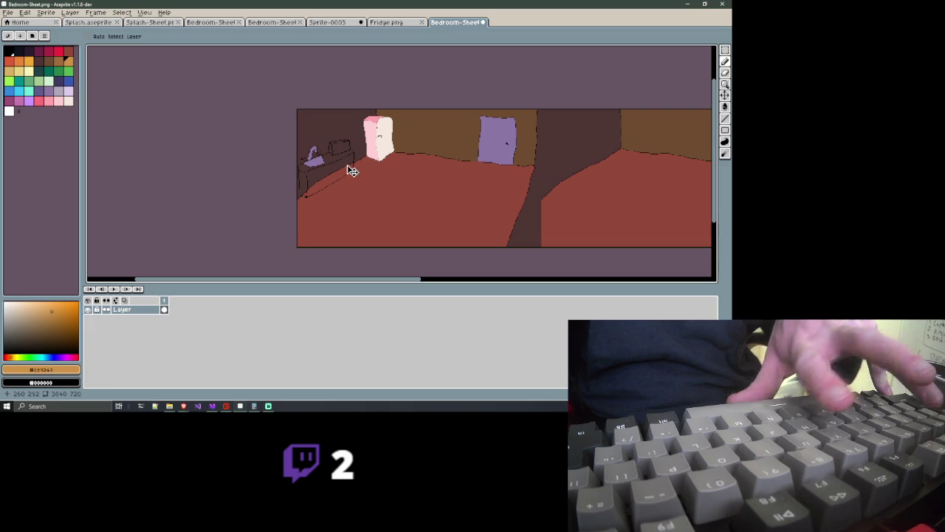
key(ctrl+y)
key(ctrl+y)
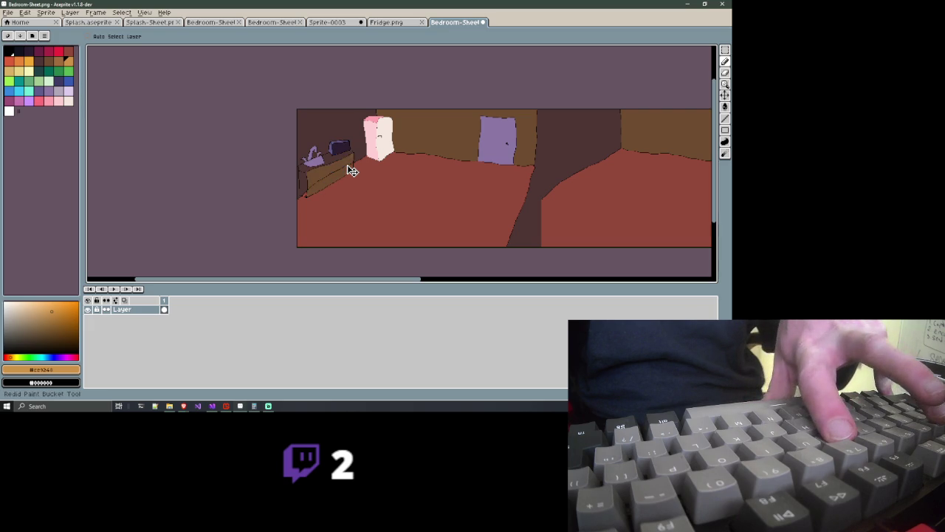
key(ctrl+y)
key(ctrl+y)
key(ctrl+y)
key(ctrl+y)
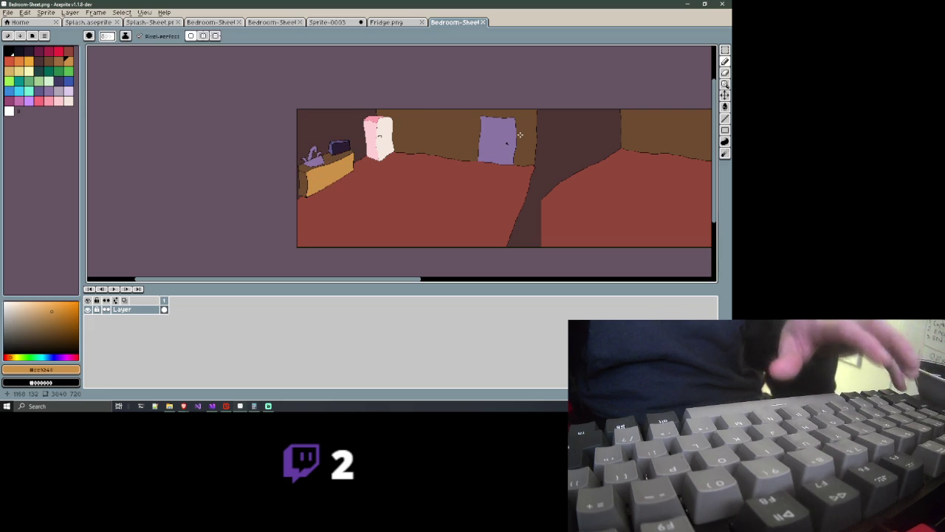
Draw a tight rectangular selection around the counter area of the scene
click(725, 50)
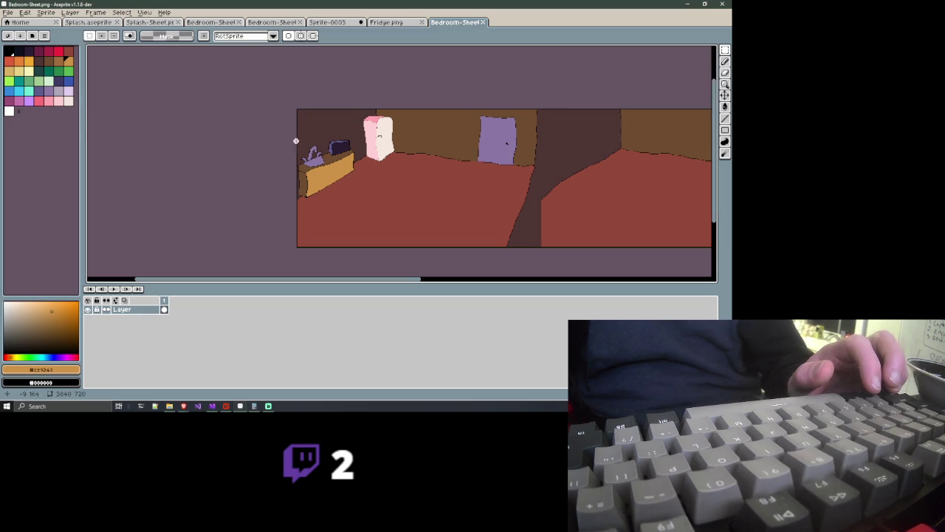
drag(277, 144, 364, 213)
key(ctrl+d)
drag(295, 135, 357, 197)
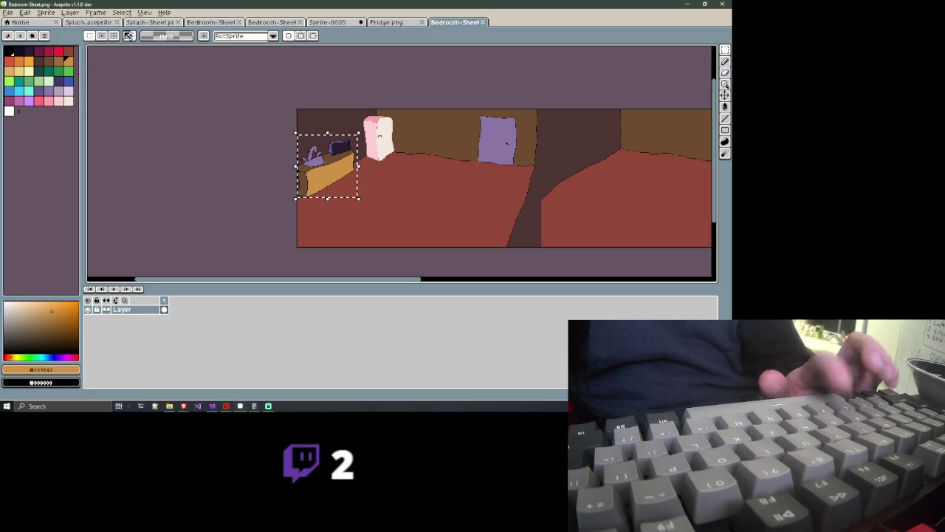
Create a new transparent sprite, paste the counter into it, and return to Bedroom-Sheet
click(8, 13)
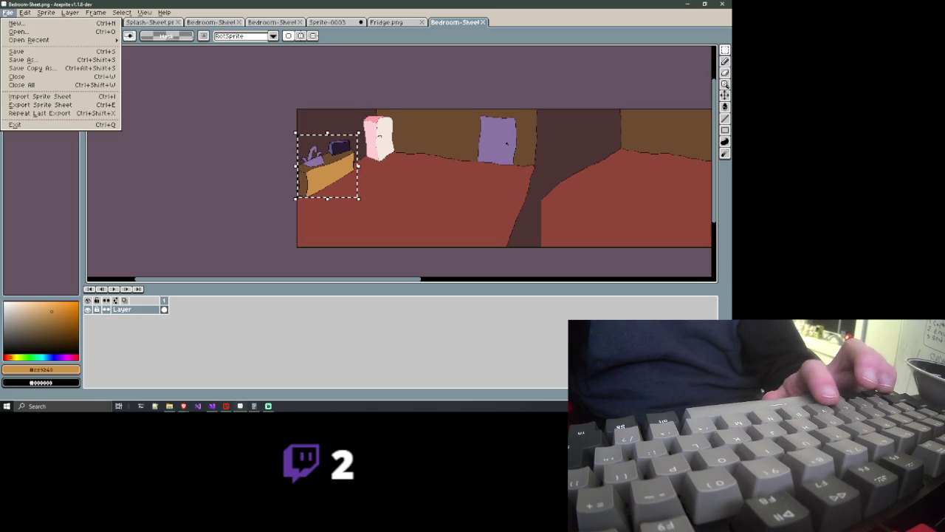
click(18, 24)
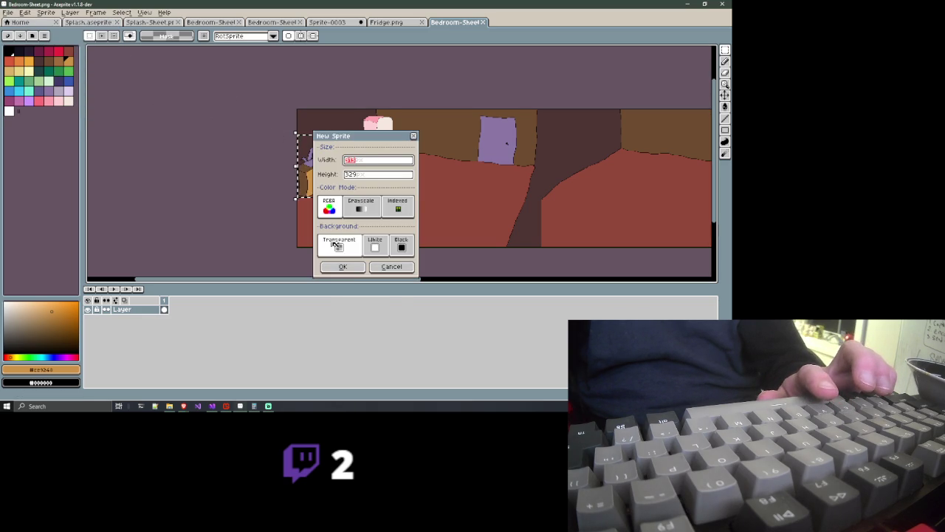
click(341, 267)
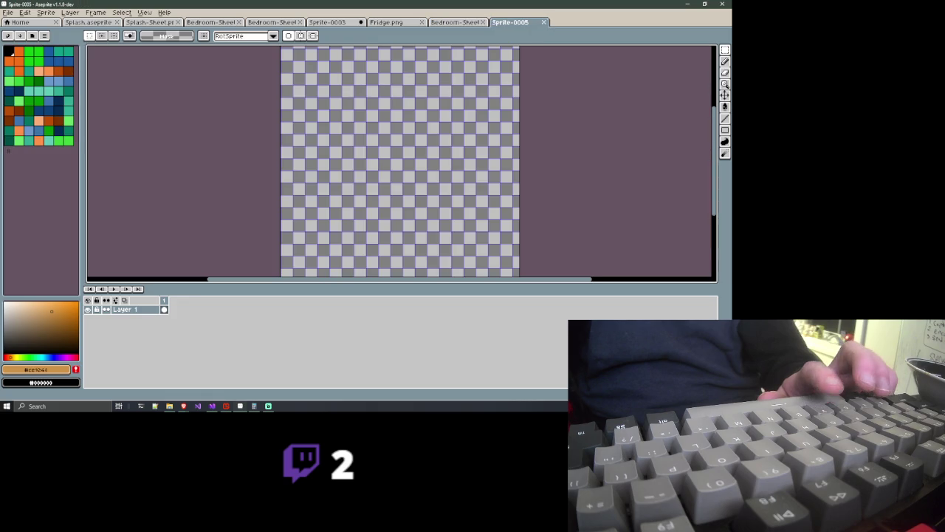
key(ctrl+v)
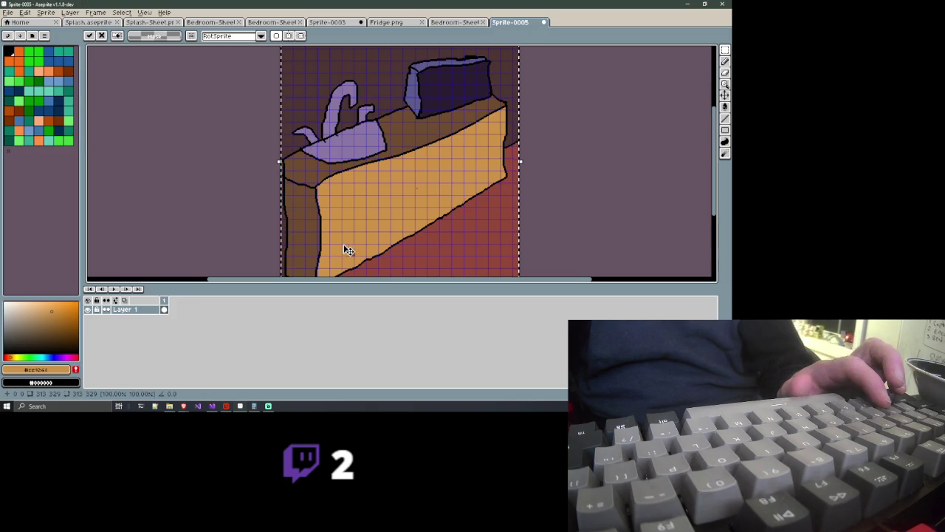
scroll(344, 249, down, 4)
scroll(343, 249, up, 1)
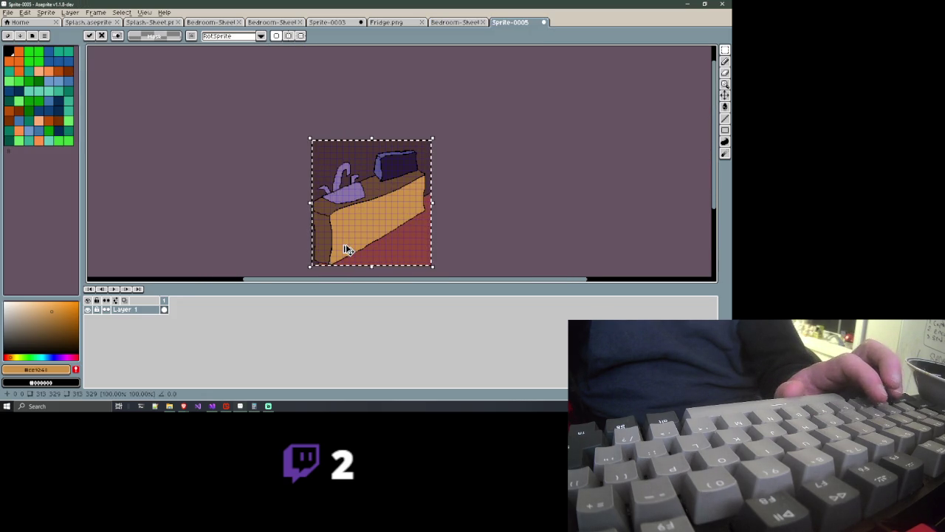
click(447, 22)
key(ctrl+v)
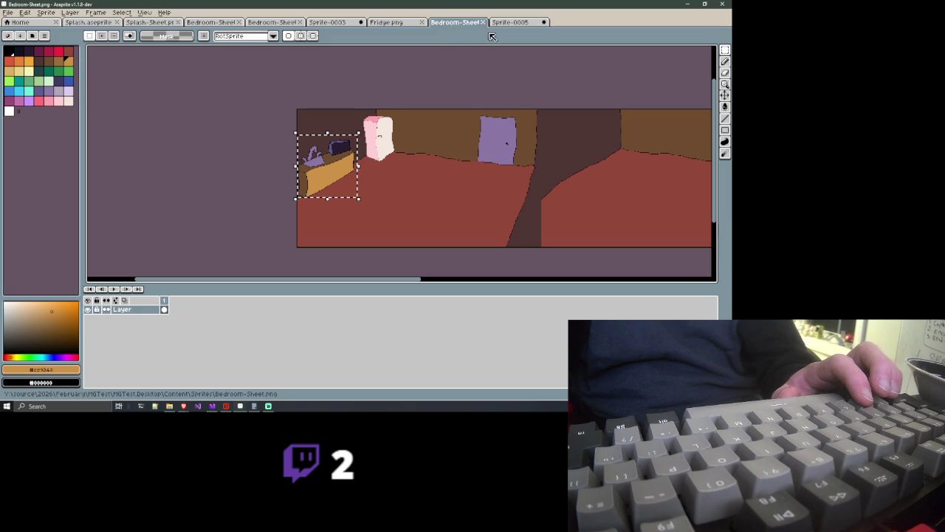
Undo the counter's fills and the fridge paste on the bedroom sheet
click(510, 22)
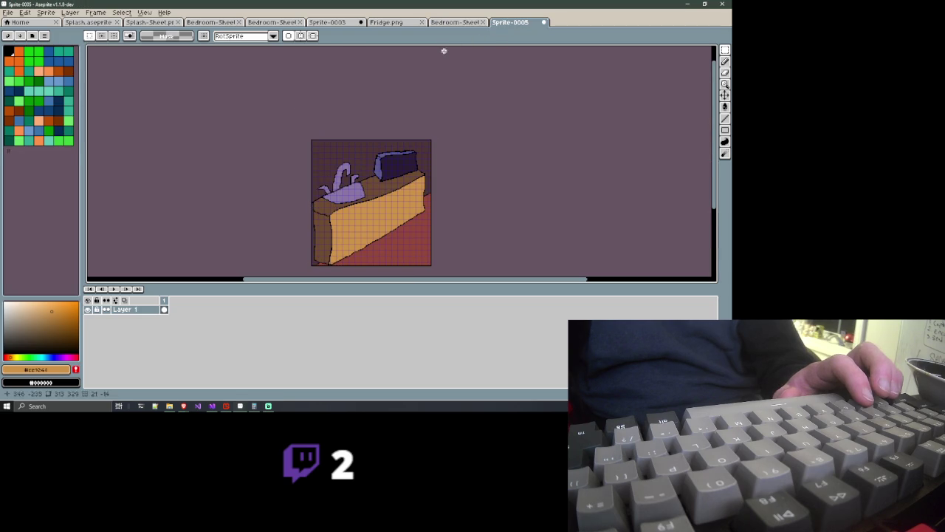
click(436, 25)
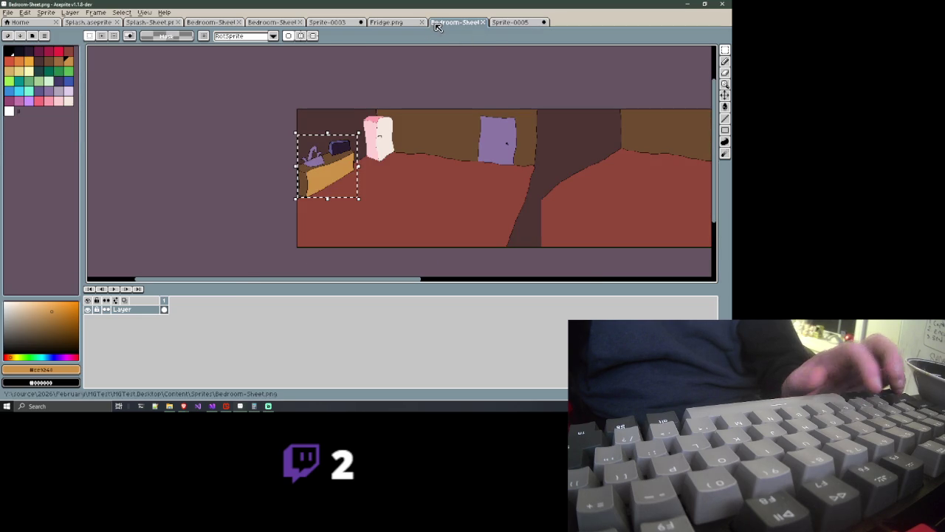
key(ctrl+d)
key(ctrl+z)
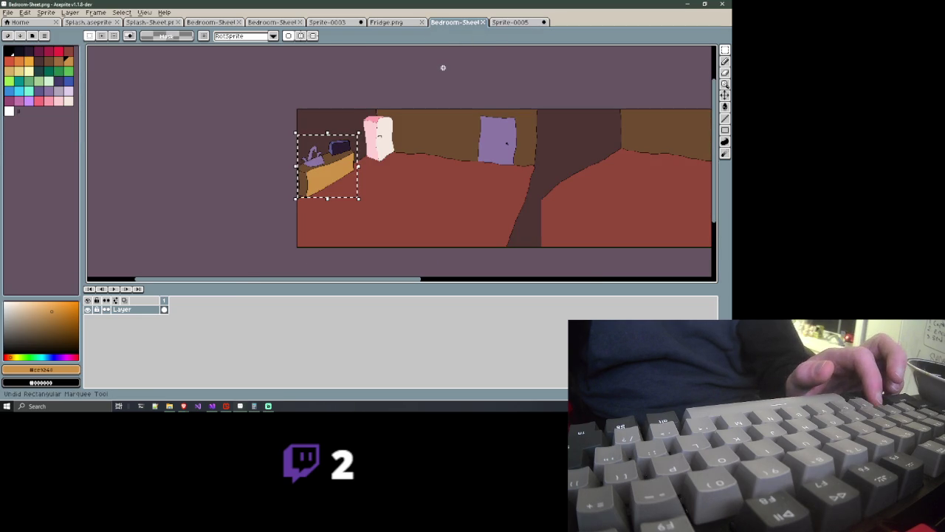
key(ctrl+z)
key(ctrl+z)
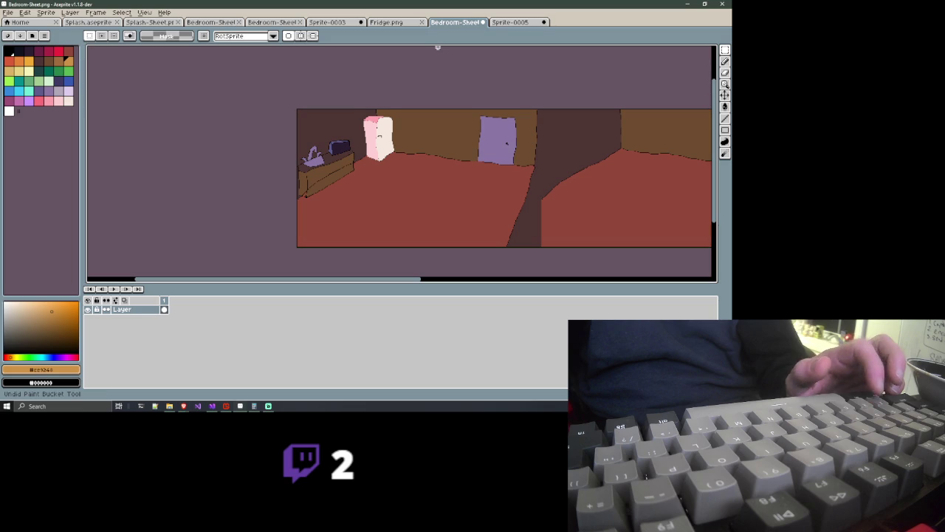
key(ctrl+z)
key(ctrl+z)
key(ctrl+z)
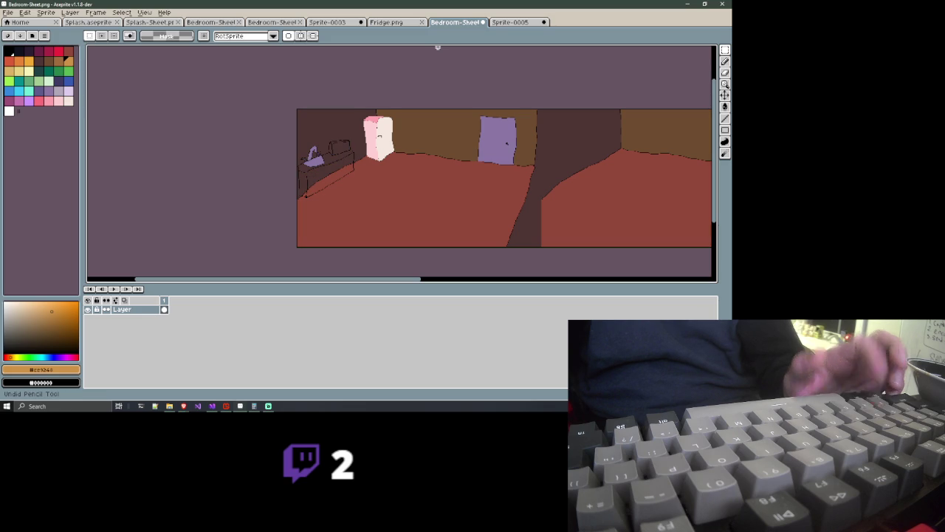
key(ctrl+z)
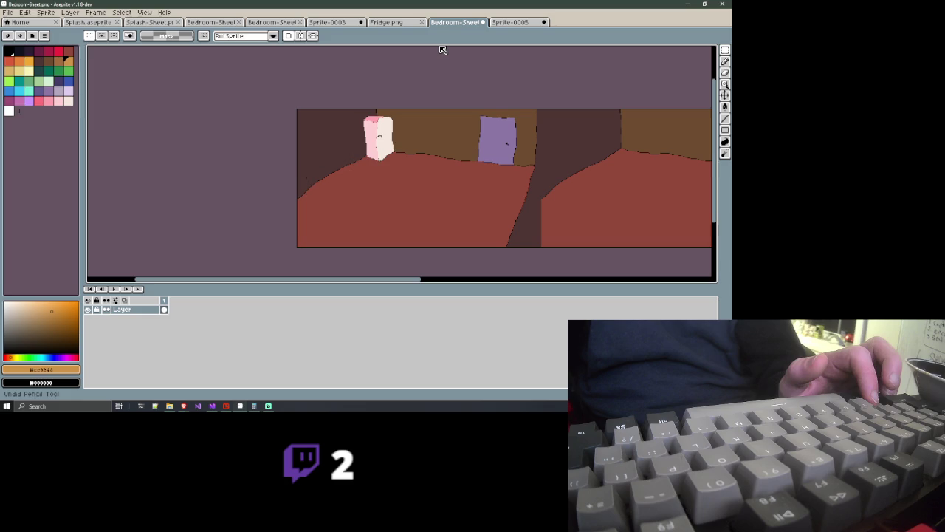
key(ctrl+z)
key(ctrl+z)
key(ctrl+z)
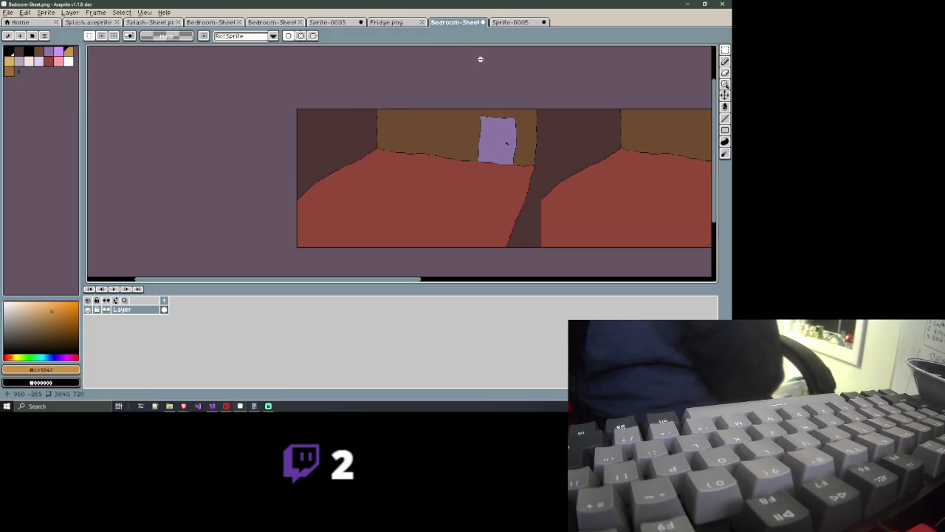
key(ctrl+y)
key(ctrl+y)
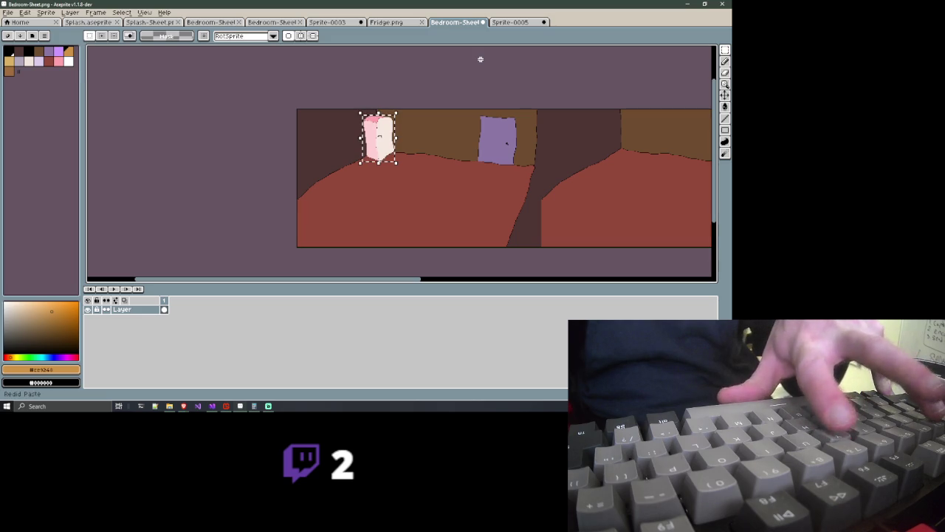
key(ctrl+z)
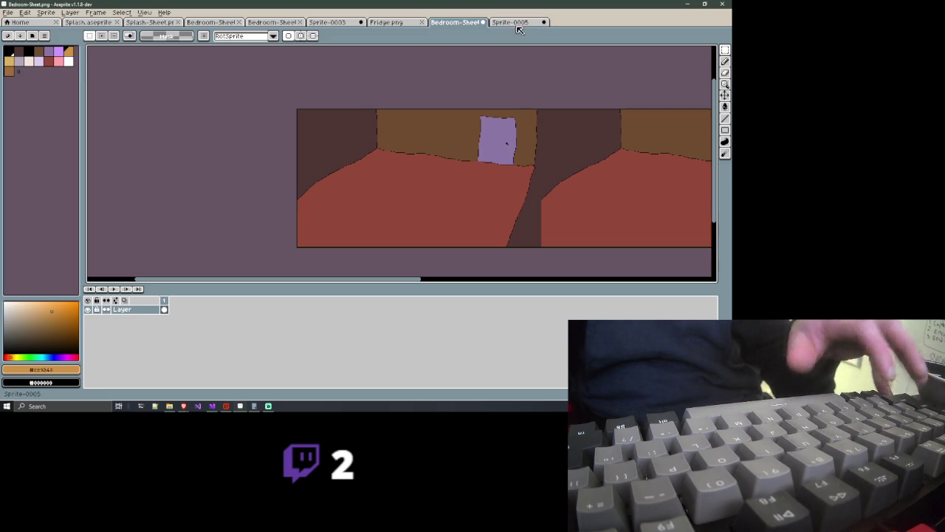
Save Bedroom-Sheet.png as PNG, then paste the pink fridge and counter back in
key(ctrl+s)
key(Return)
click(509, 22)
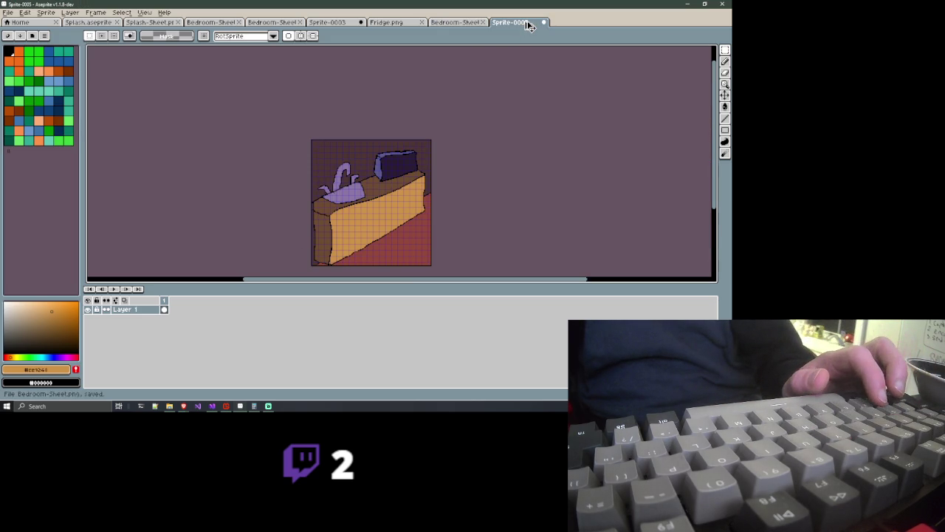
key(ctrl+shift+Tab)
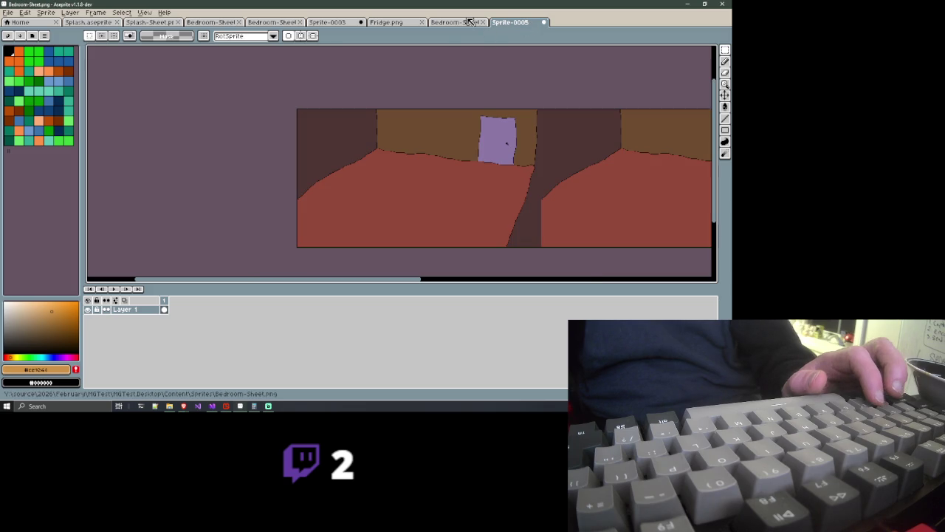
key(ctrl+v)
key(Return)
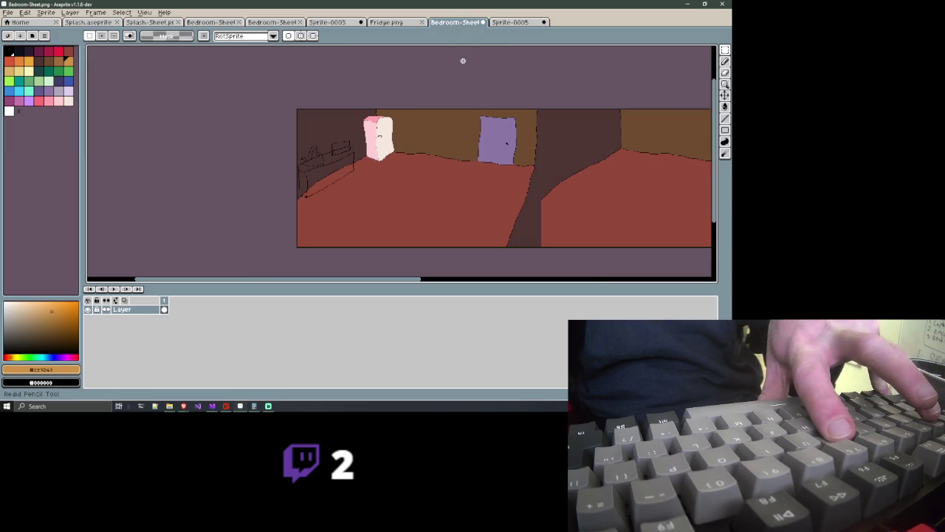
key(ctrl+v)
key(ctrl+v)
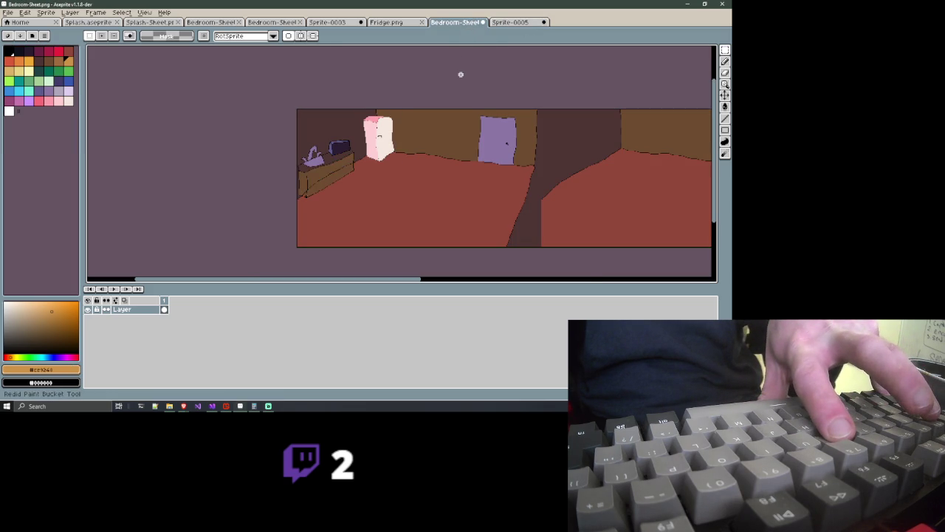
key(Return)
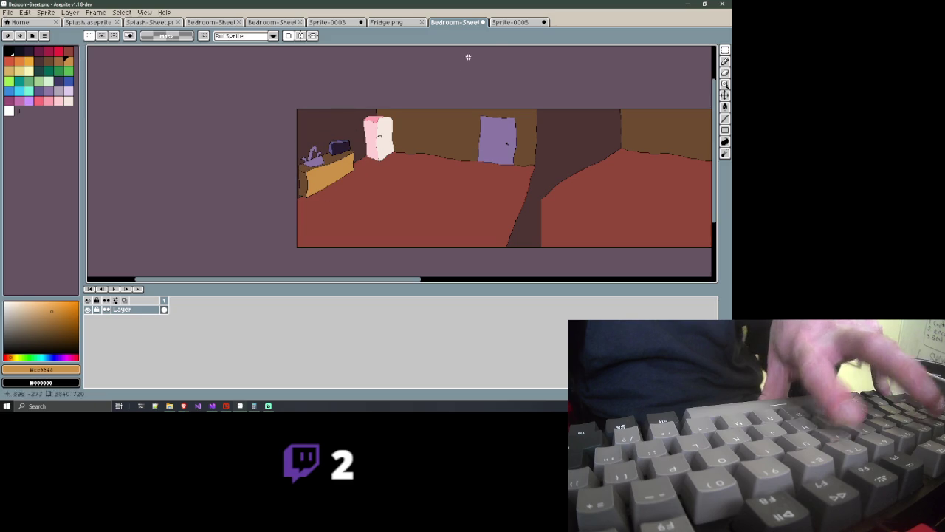
click(511, 22)
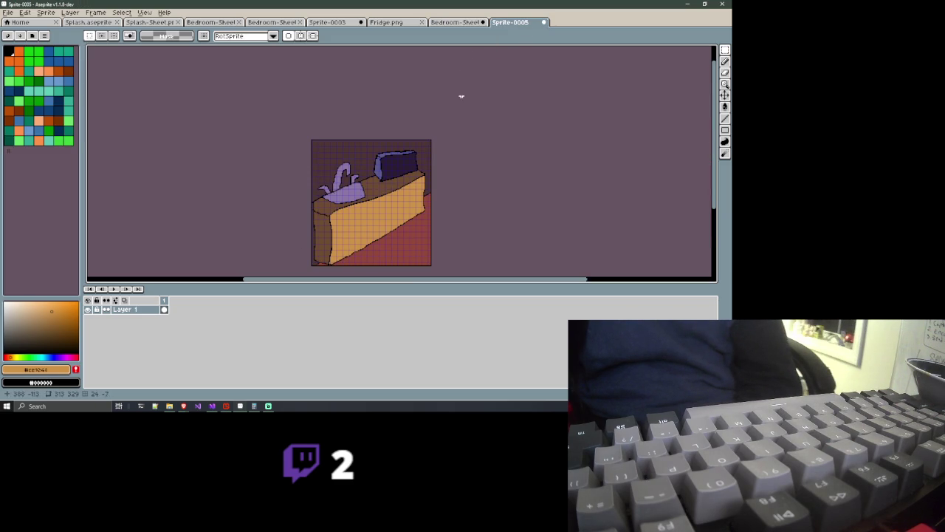
Use the magic wand, with the grid hidden, to clear the dark wall to transparency
drag(431, 105, 385, 56)
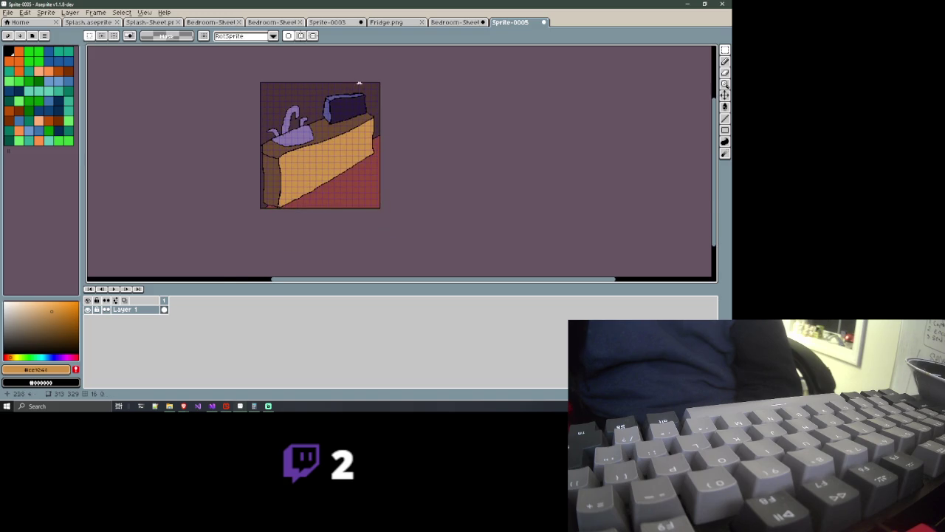
scroll(336, 101, up, 2)
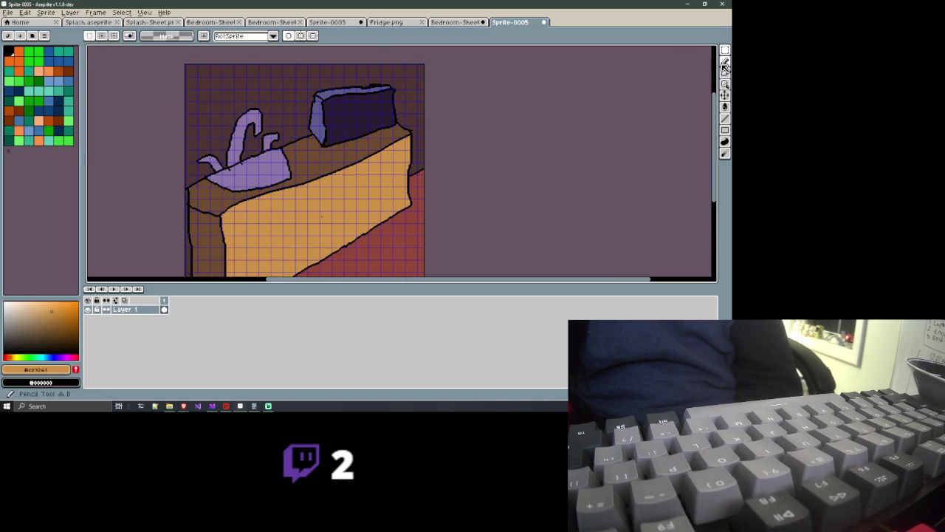
key(q)
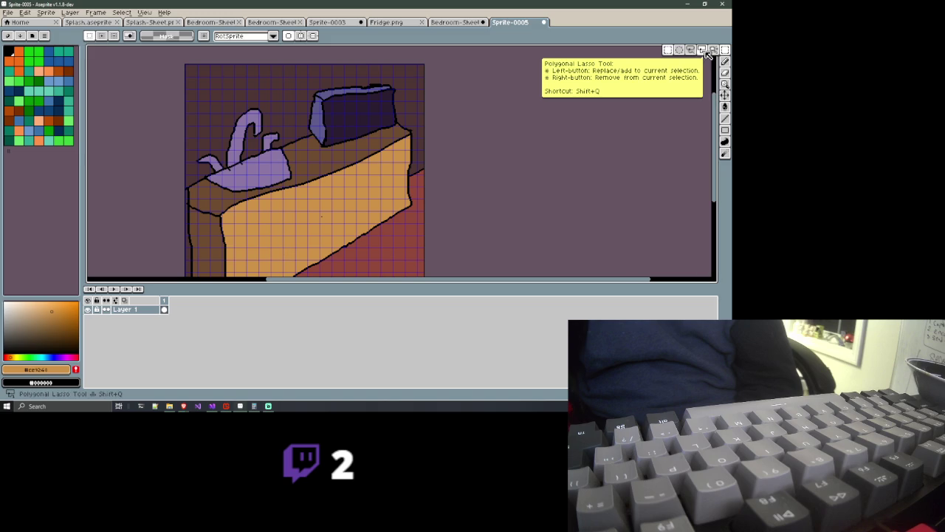
key(q)
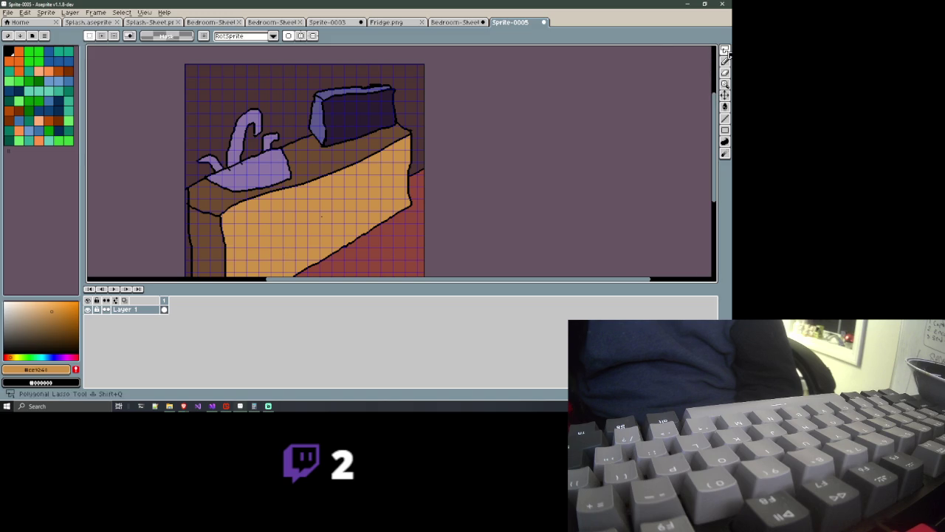
click(725, 50)
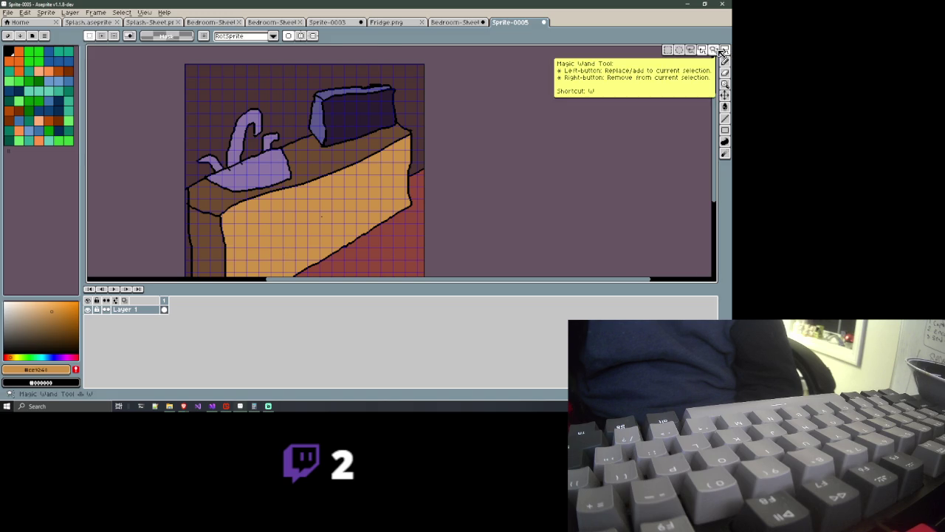
click(717, 50)
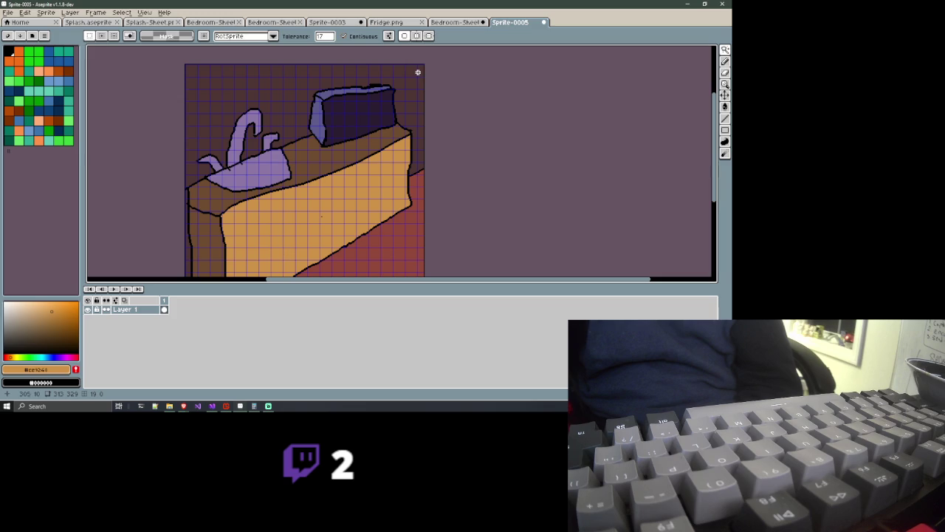
click(386, 69)
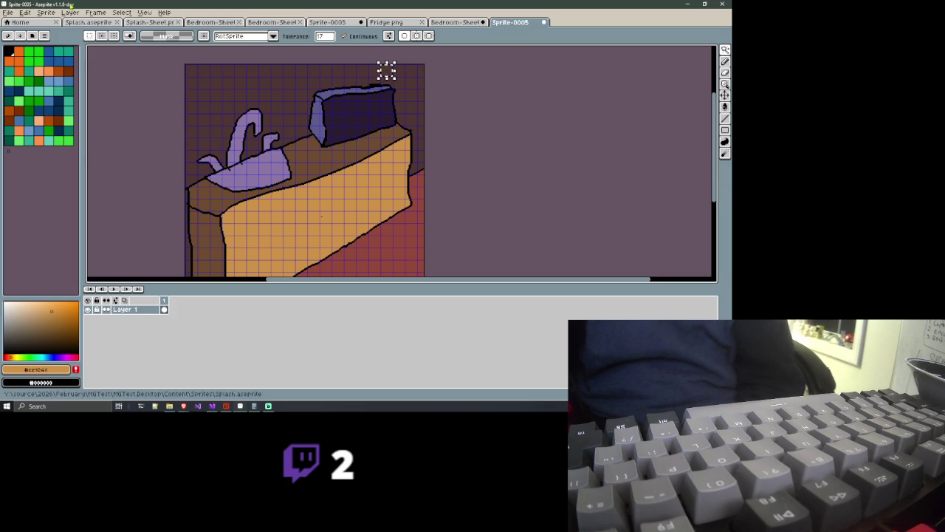
click(137, 13)
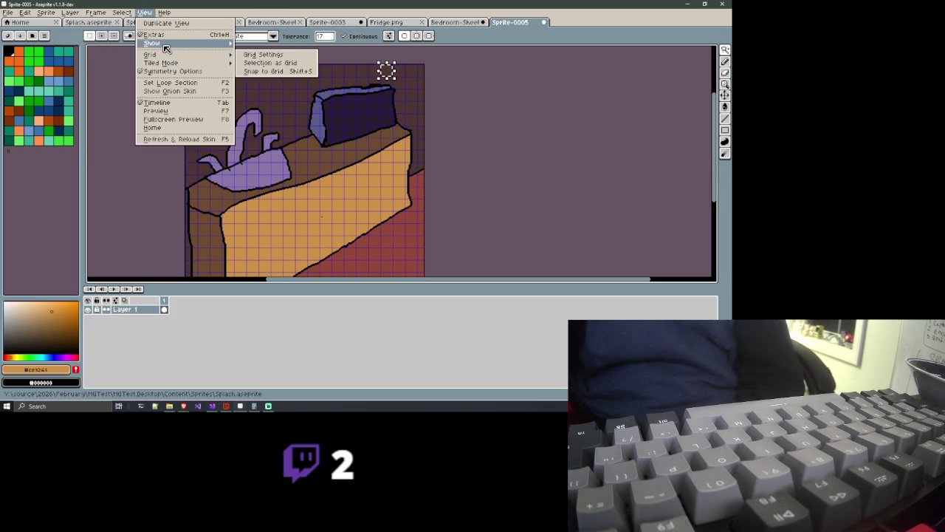
mouse_move(152, 43)
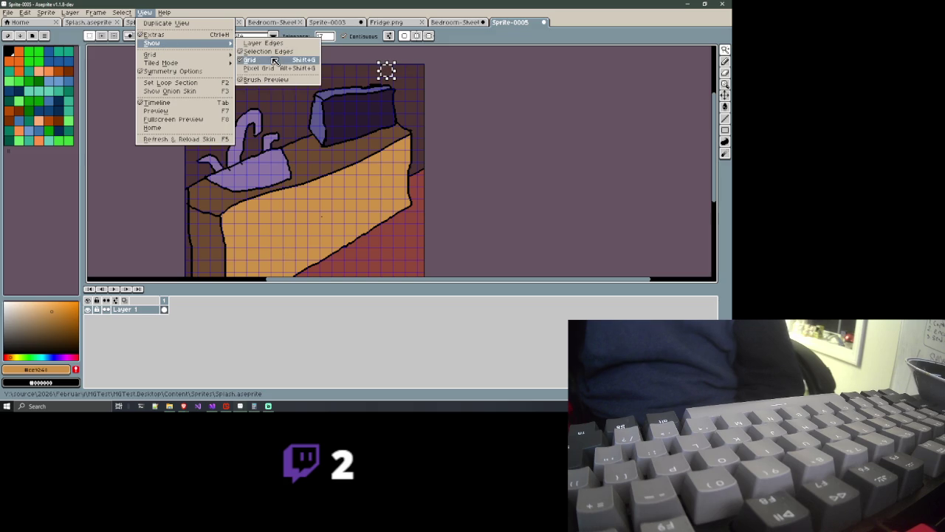
click(278, 59)
click(263, 83)
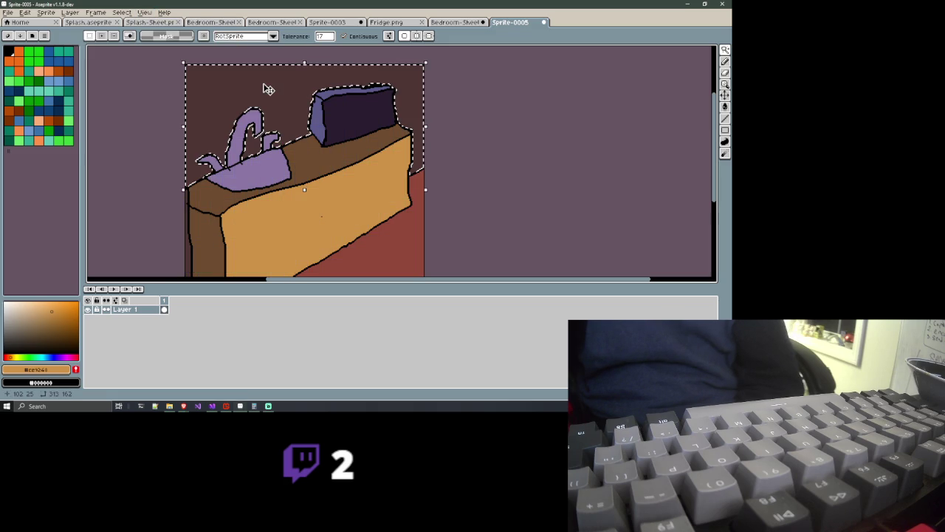
key(Delete)
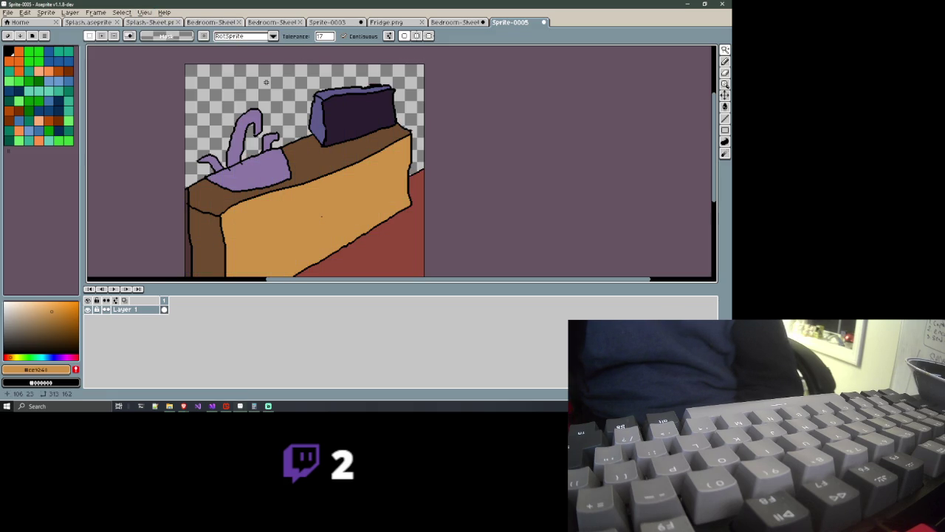
Select and delete the red floor, leaving only the counter, sink and toaster
scroll(282, 114, down, 1)
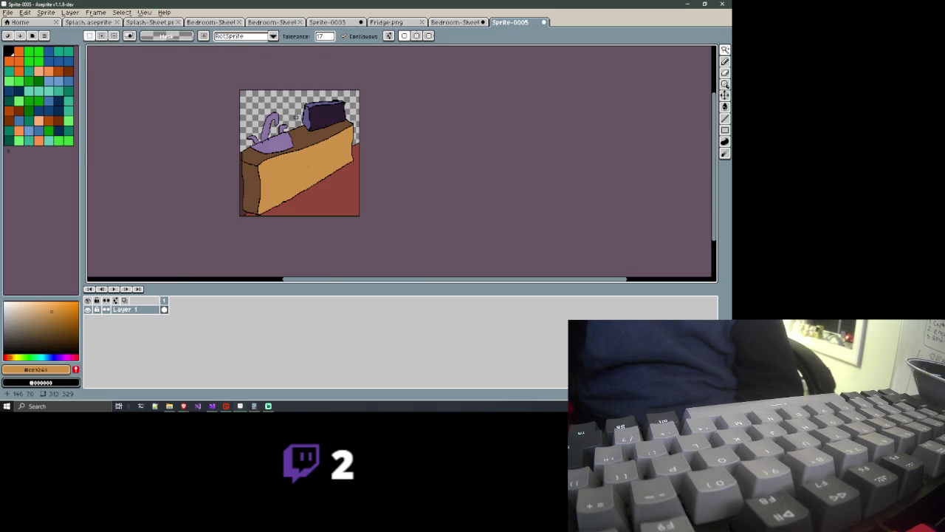
click(309, 192)
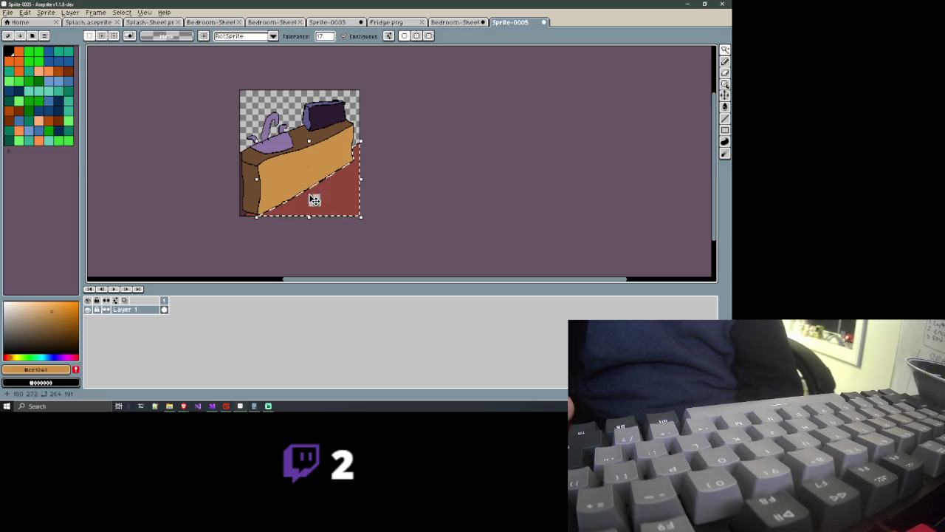
key(Delete)
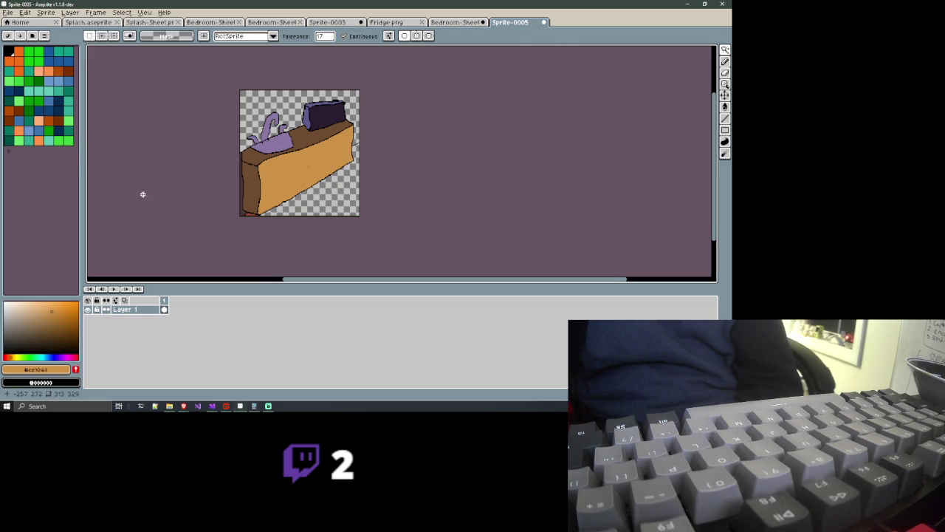
scroll(148, 201, up, 1)
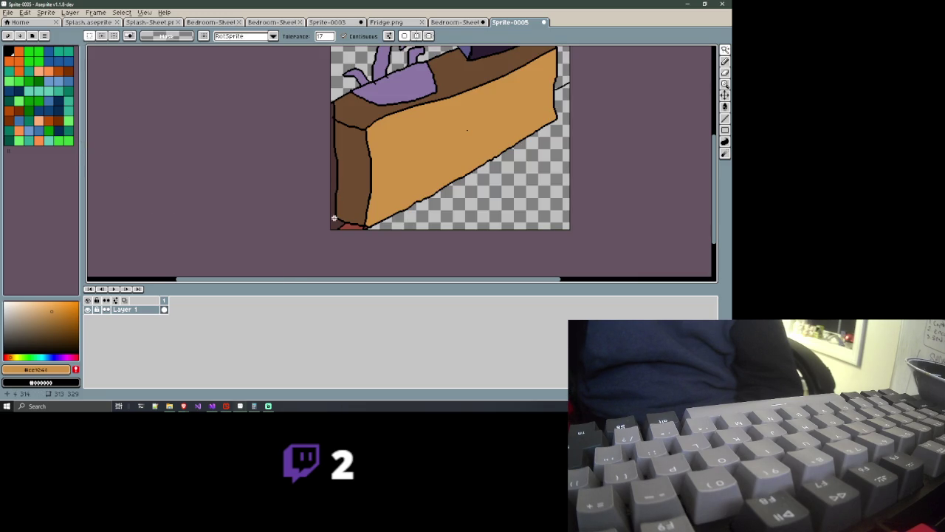
Magic-wand and delete the small red patch at the counter's bottom-left corner
drag(337, 104, 333, 229)
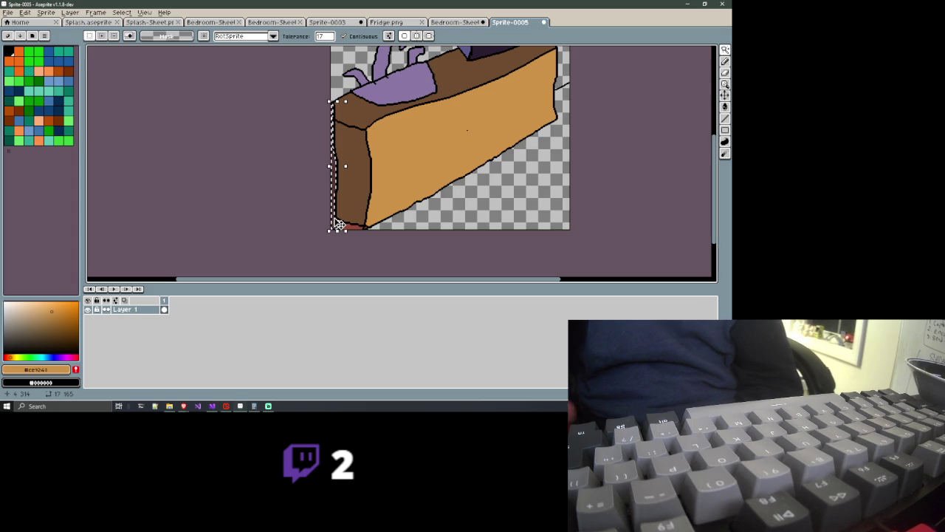
key(ctrl+d)
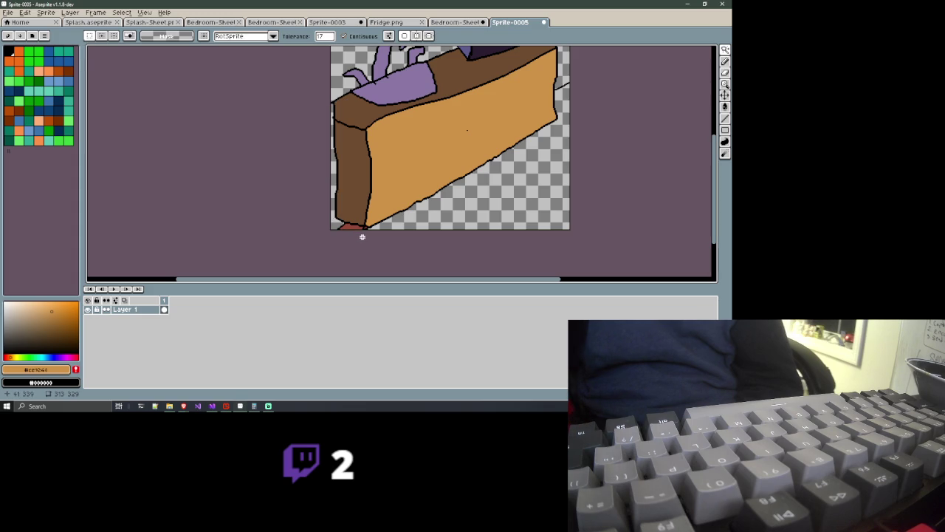
click(355, 225)
key(Delete)
scroll(354, 225, up, 2)
scroll(347, 244, up, 2)
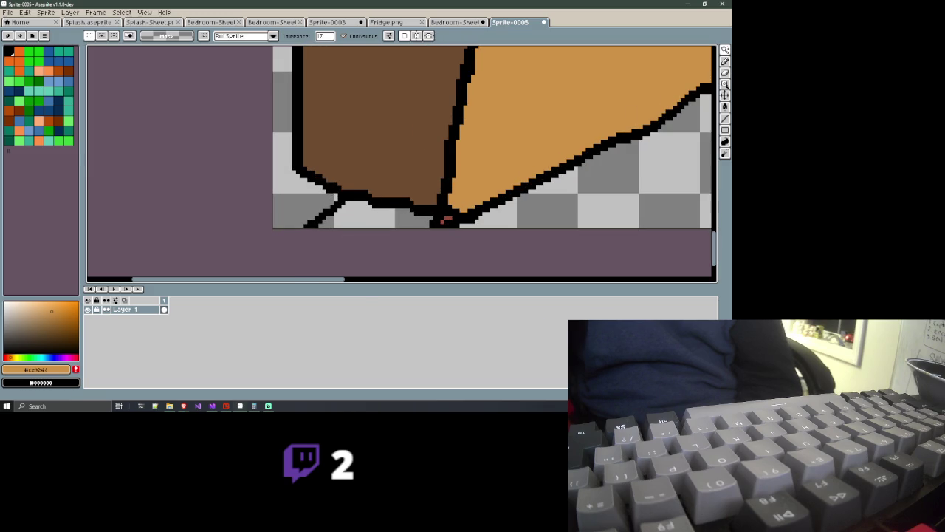
Erase the stray black line off the counter's right edge with the Eraser
click(726, 73)
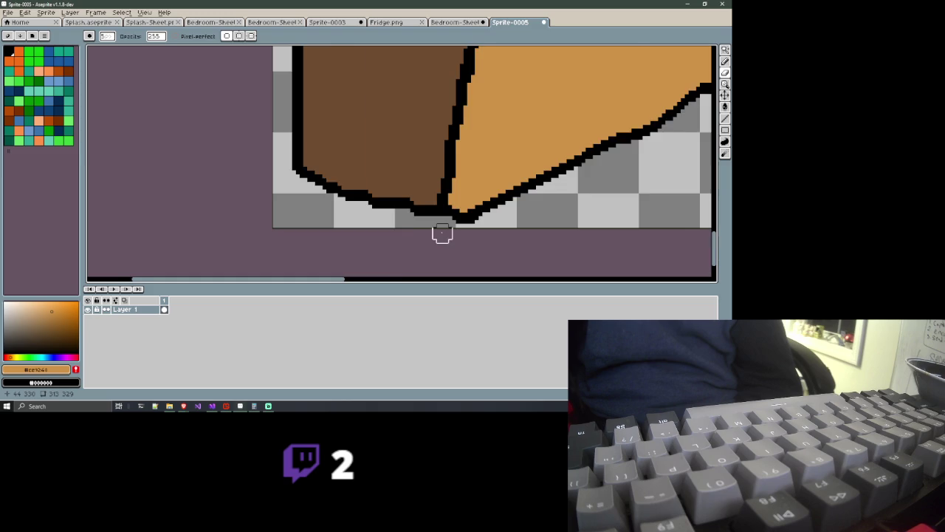
scroll(439, 226, down, 3)
drag(439, 226, 318, 241)
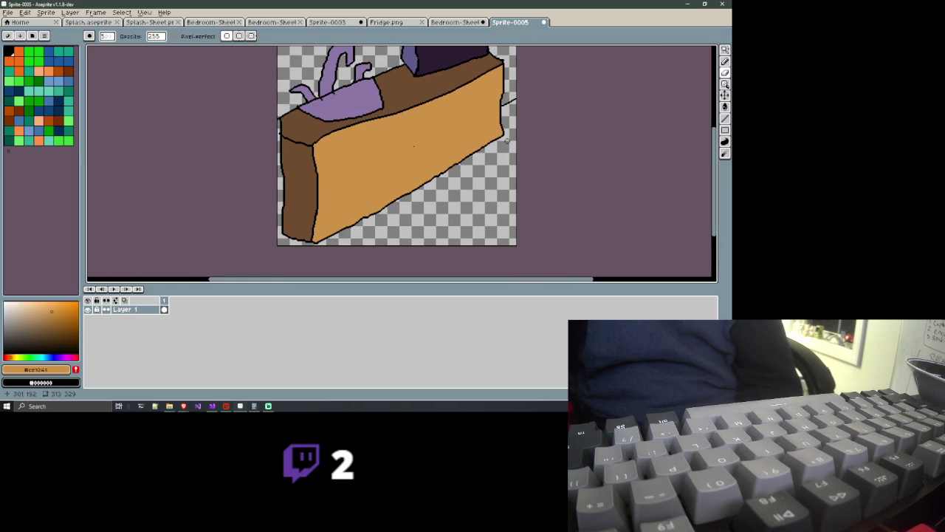
scroll(509, 100, up, 2)
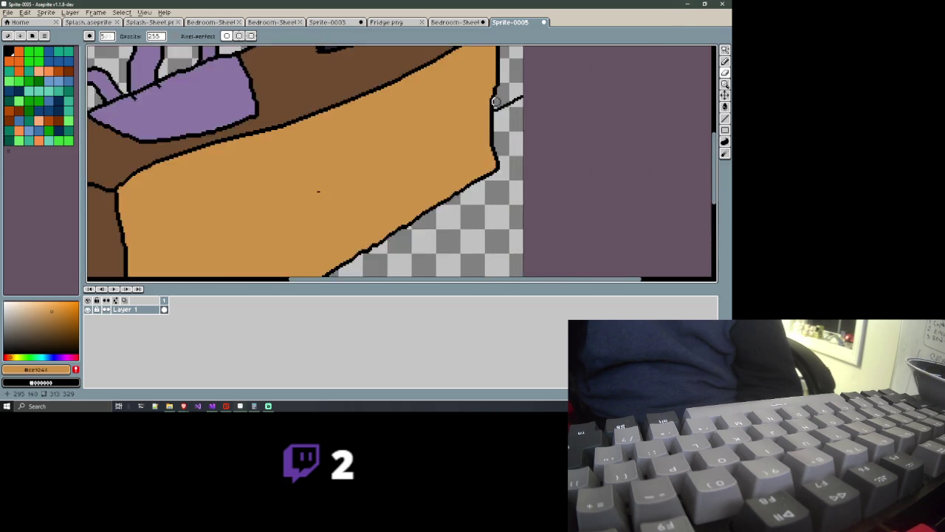
scroll(480, 98, up, 1)
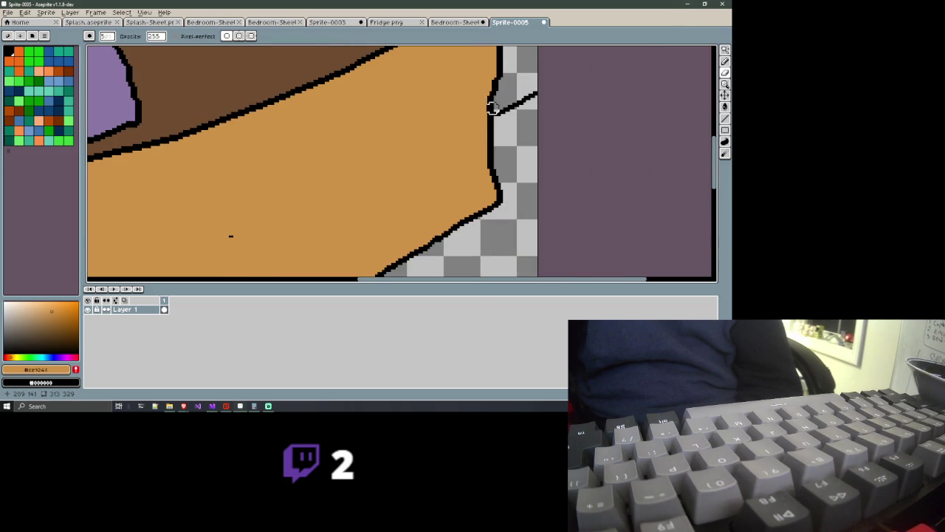
drag(499, 110, 531, 99)
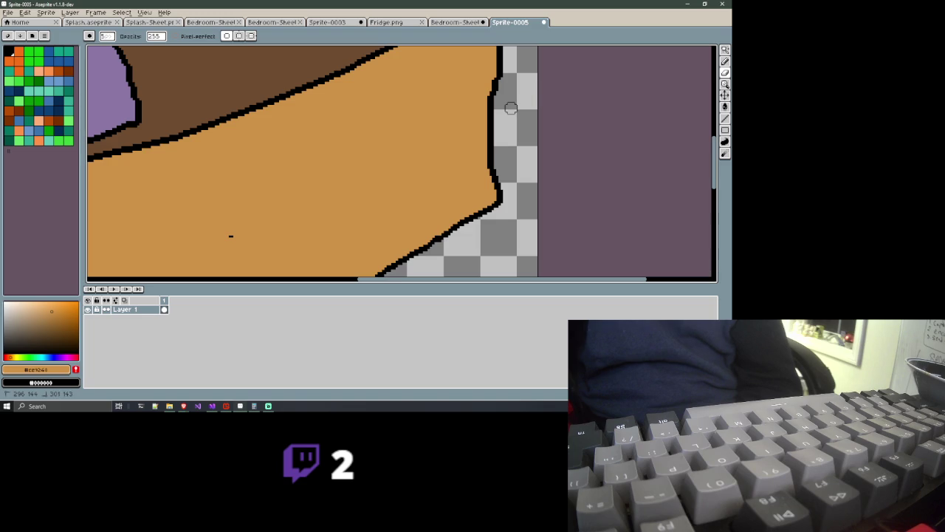
scroll(510, 108, down, 5)
scroll(510, 109, down, 2)
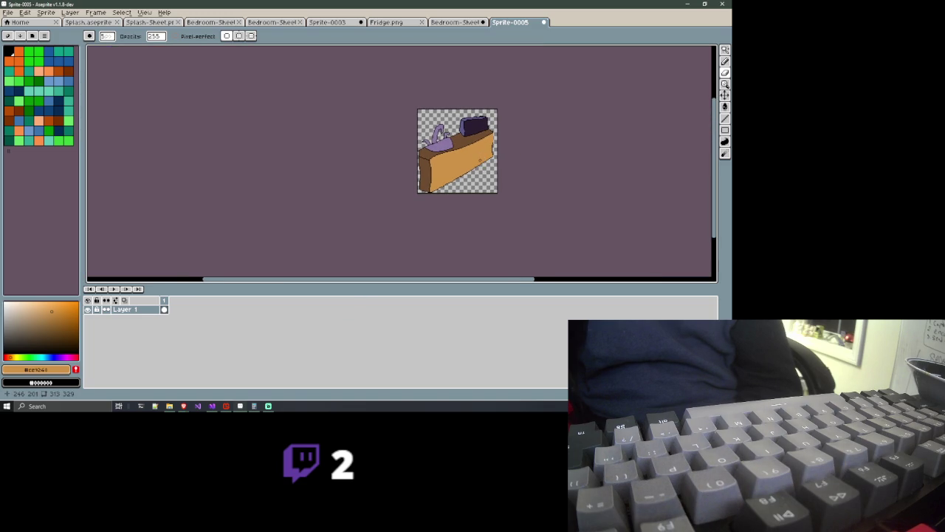
scroll(480, 160, up, 1)
scroll(450, 148, up, 2)
drag(451, 148, 299, 139)
key(ctrl+s)
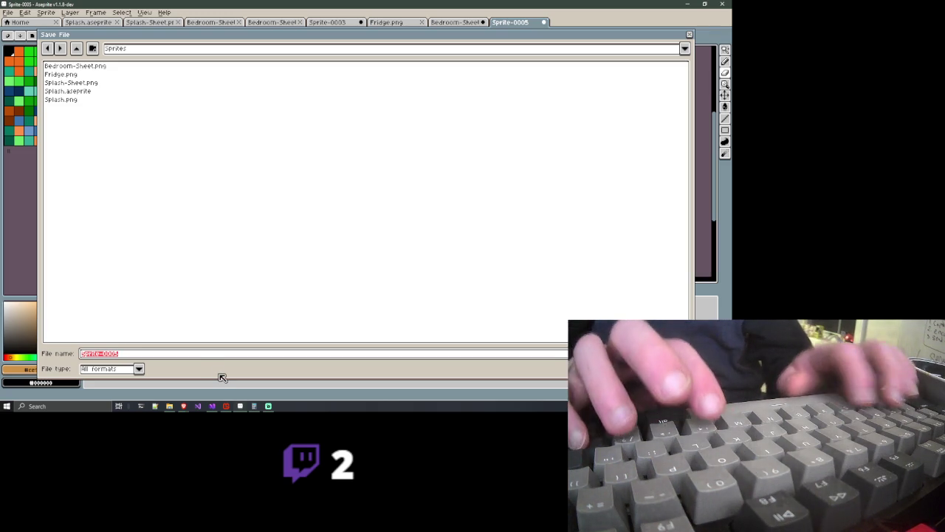
Enter the file name Counter.png and save the sprite into the Sprites folder
text(Counter)
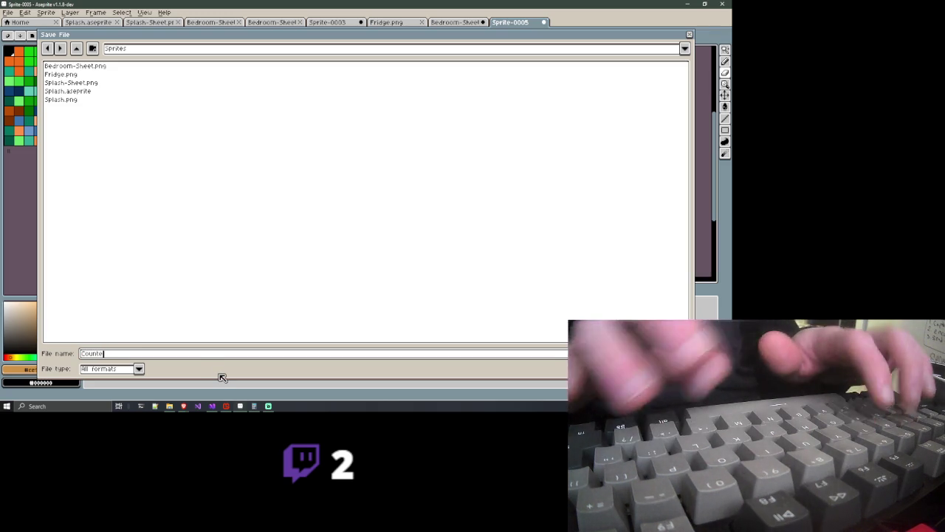
key(BackSpace)
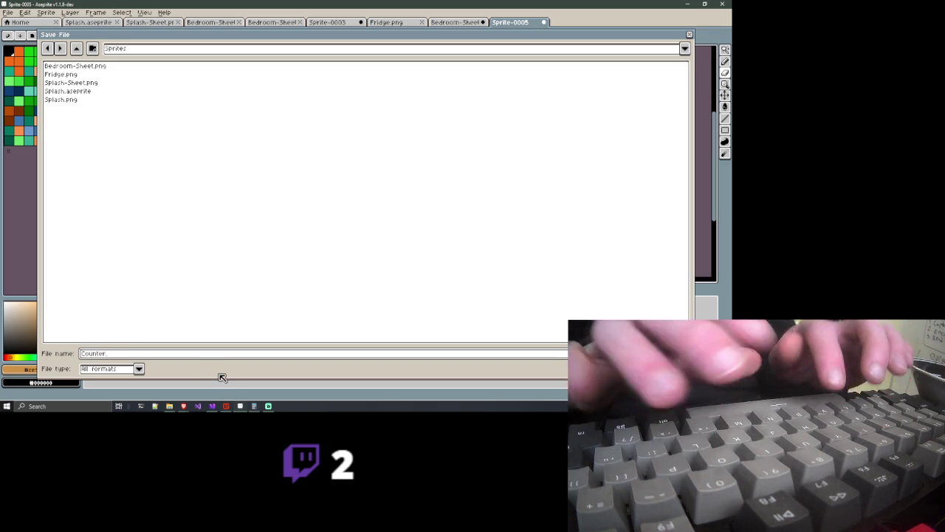
text(.png)
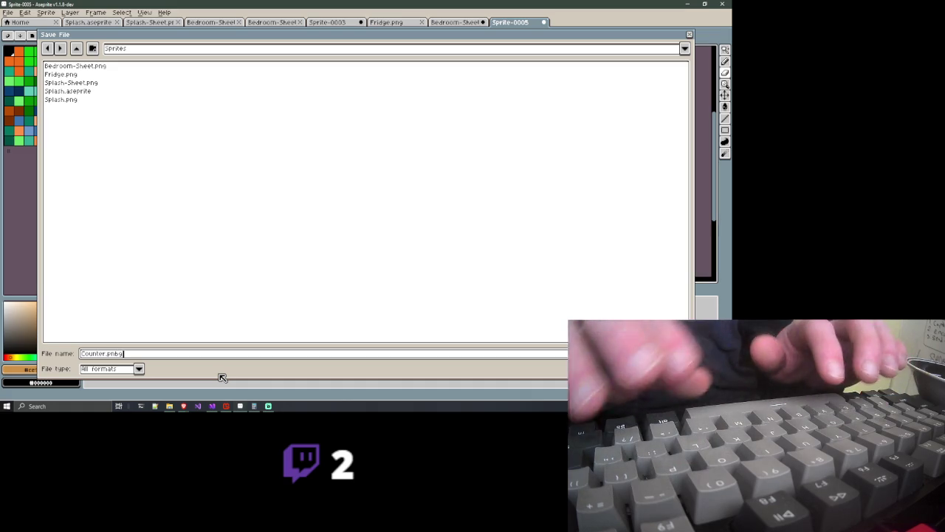
key(Return)
key(Return)
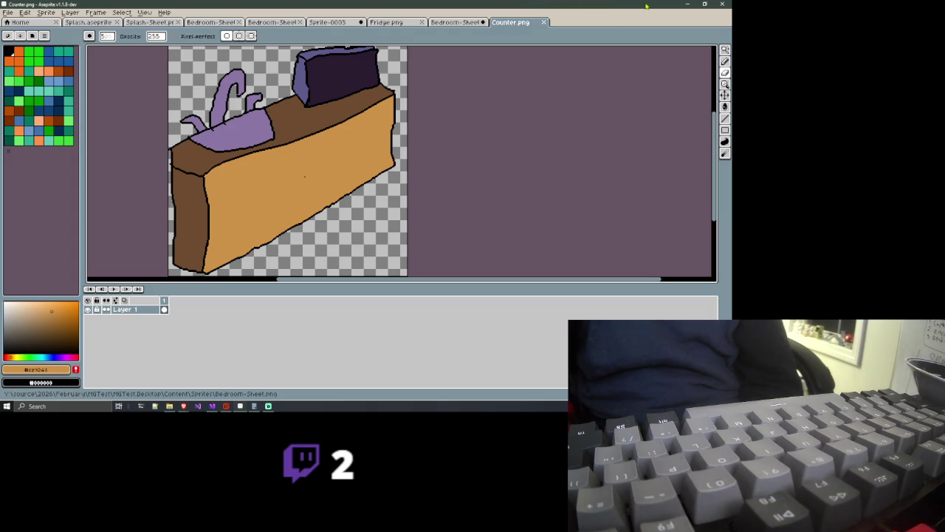
click(685, 4)
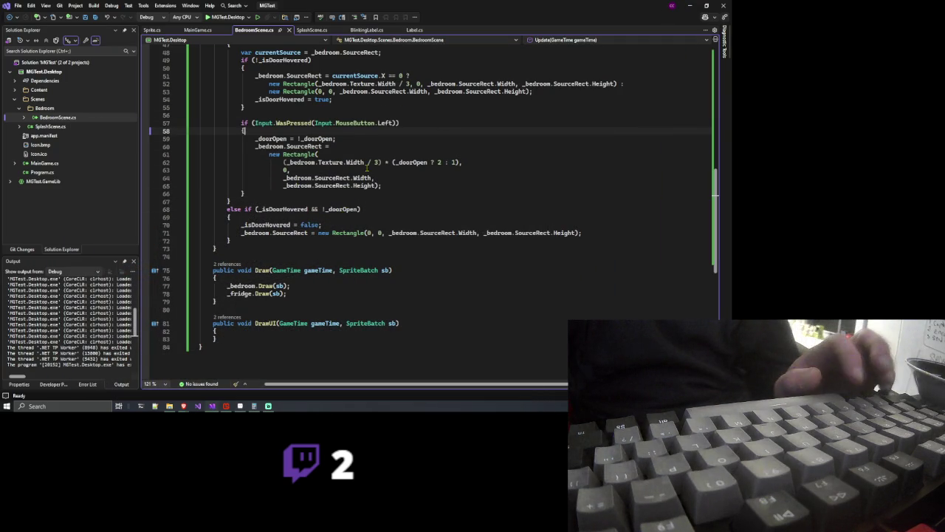
Scroll to the top of BedroomScene.cs and start a new line after _fridge
scroll(355, 188, up, 1)
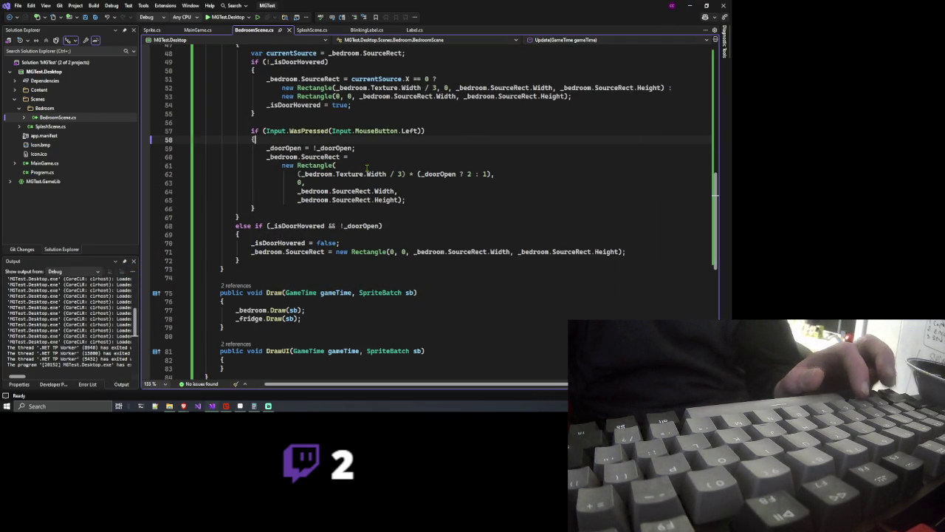
scroll(367, 169, up, 1)
scroll(366, 170, up, 3)
scroll(365, 171, up, 3)
scroll(364, 171, up, 3)
scroll(363, 171, up, 3)
scroll(362, 170, up, 2)
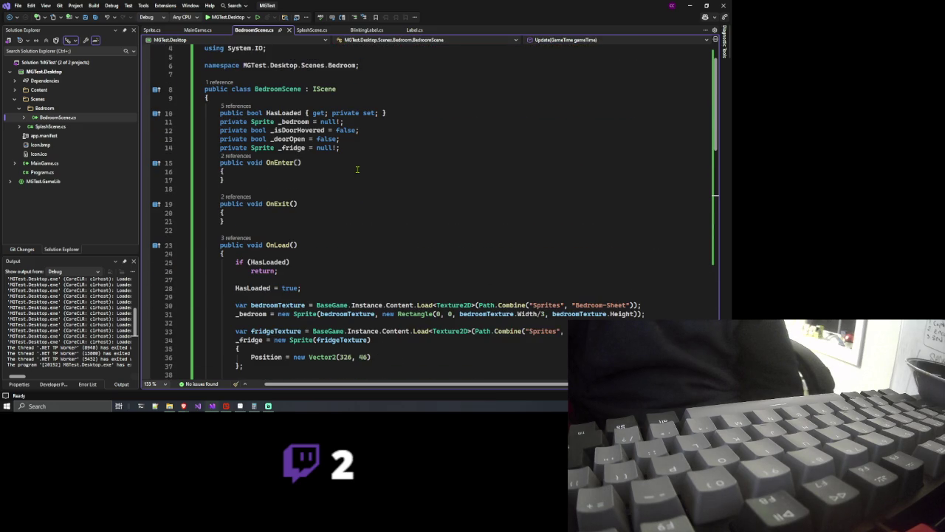
click(353, 151)
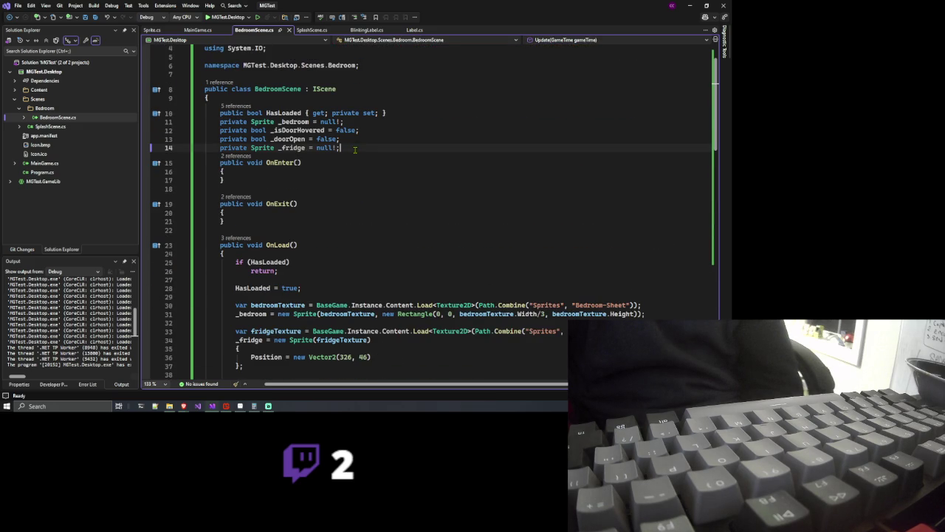
key(Return)
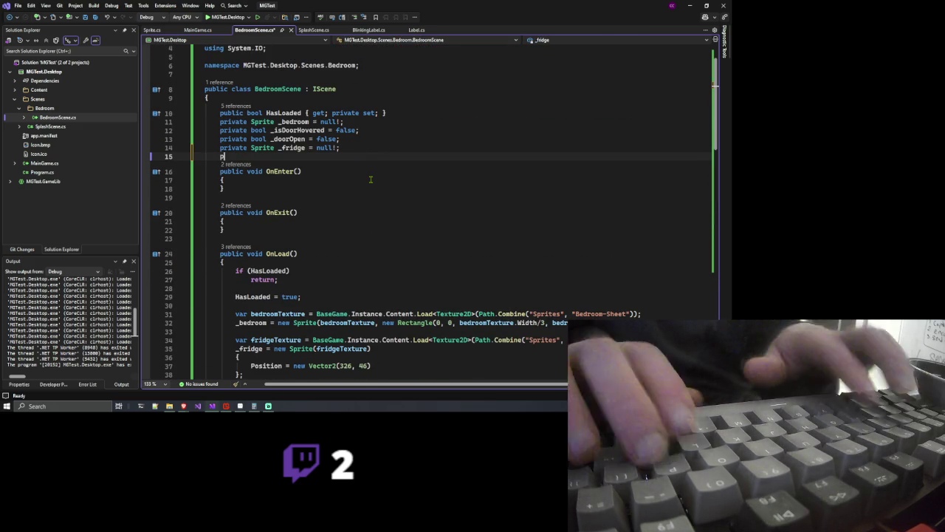
Type 'private Sprite _count', dropping the unfinished '= nu' initializer
text(private )
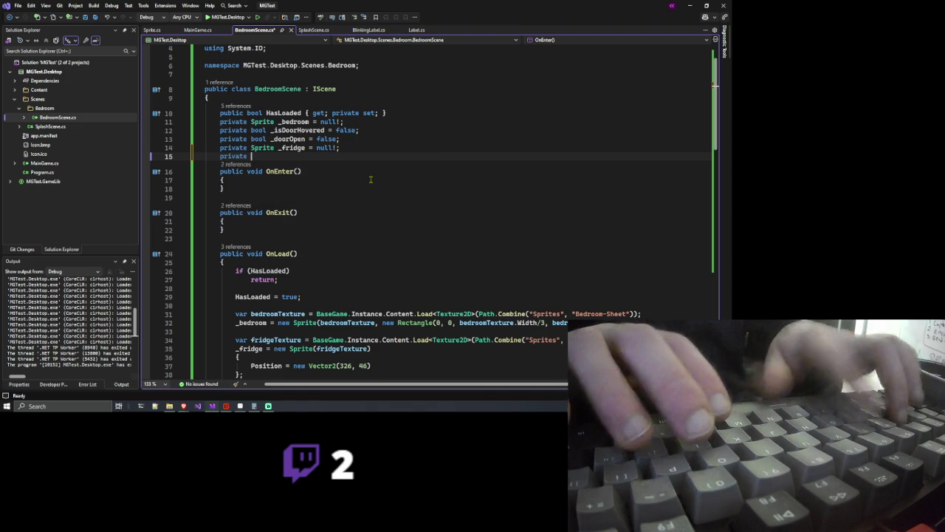
text(C)
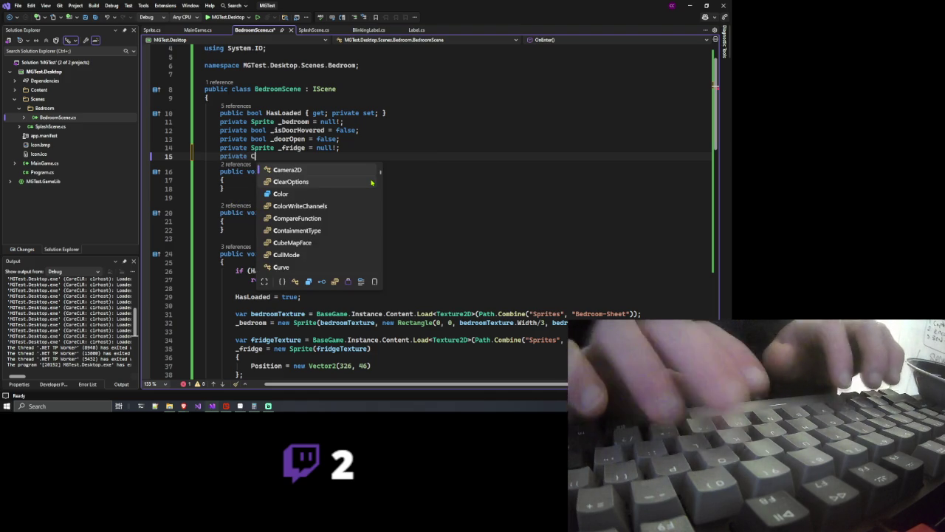
text(ount)
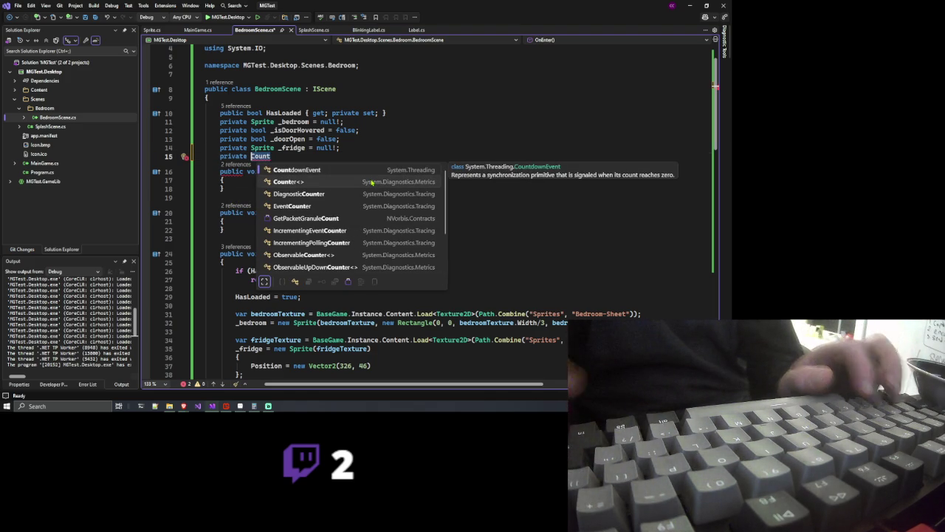
key(BackSpace)
key(BackSpace)
key(BackSpace)
text(Sopr)
key(BackSpace)
key(BackSpace)
key(BackSpace)
text(prit)
key(Tab)
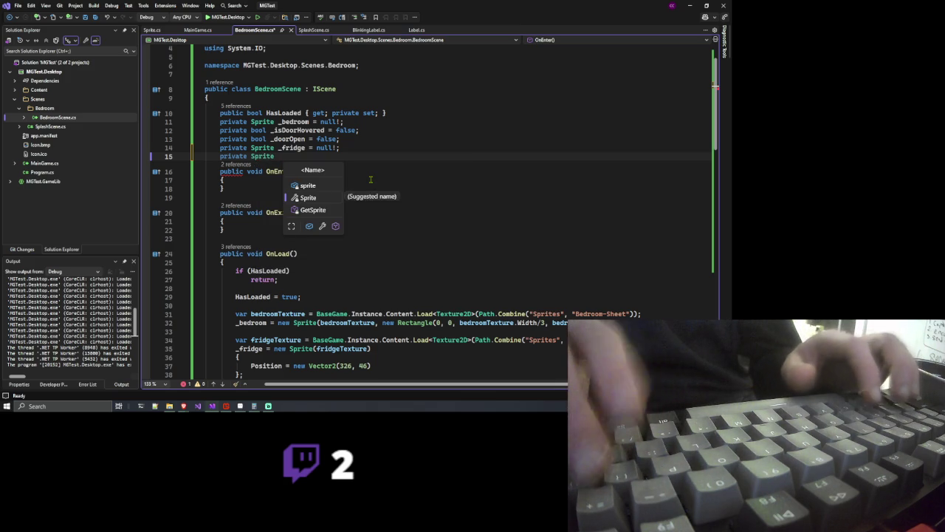
text(_cou)
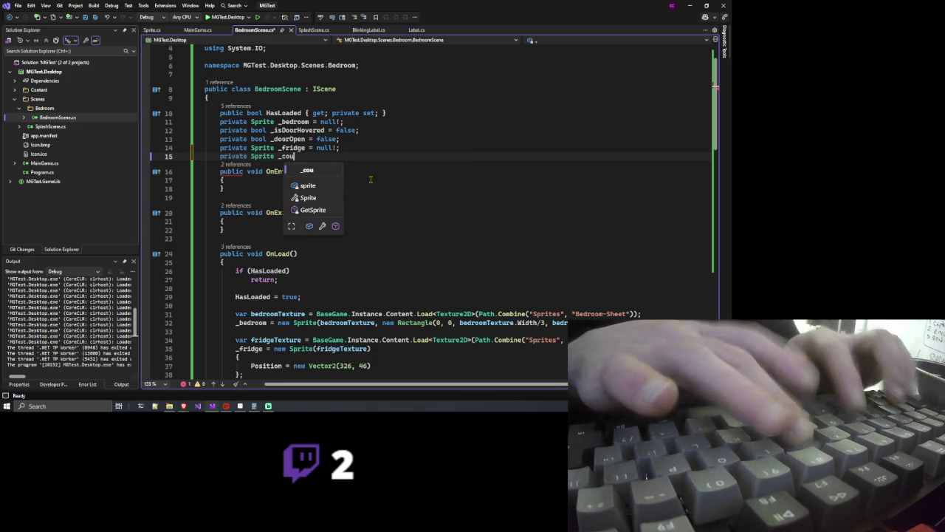
text(nt )
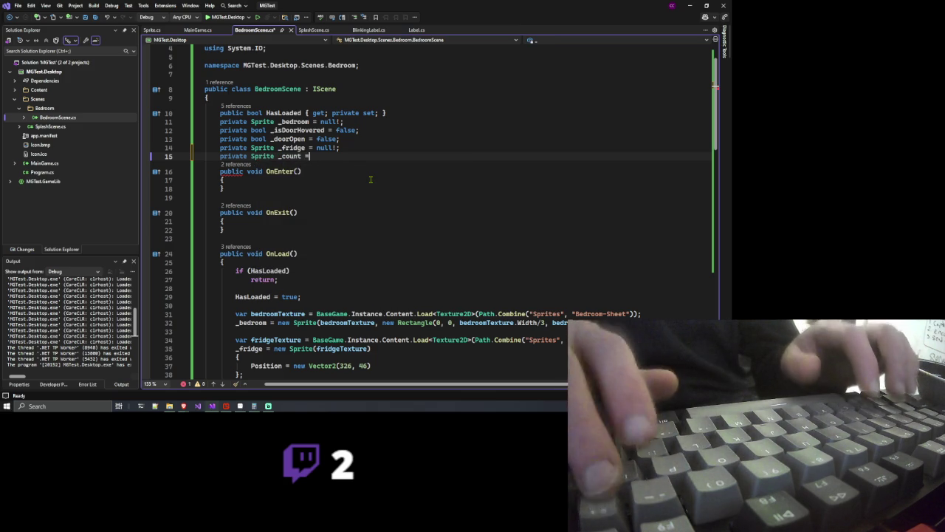
text(= nu)
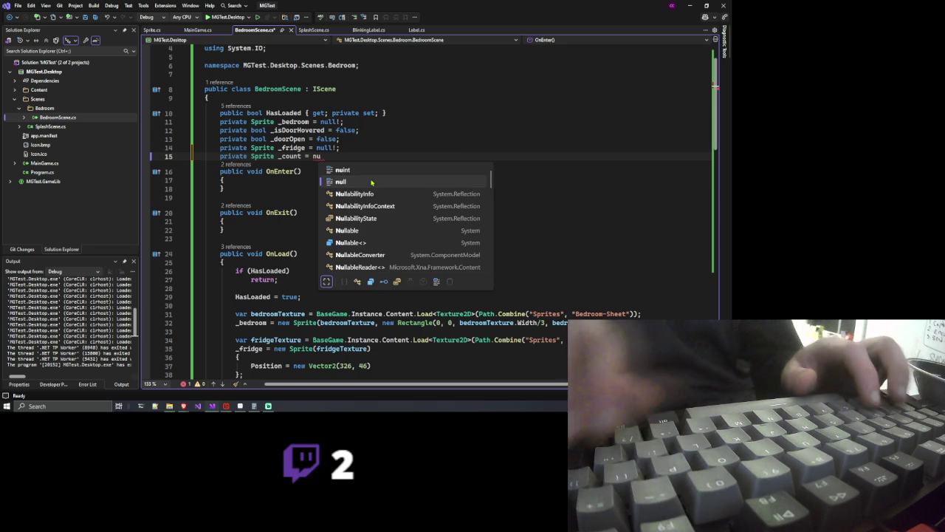
key(Escape)
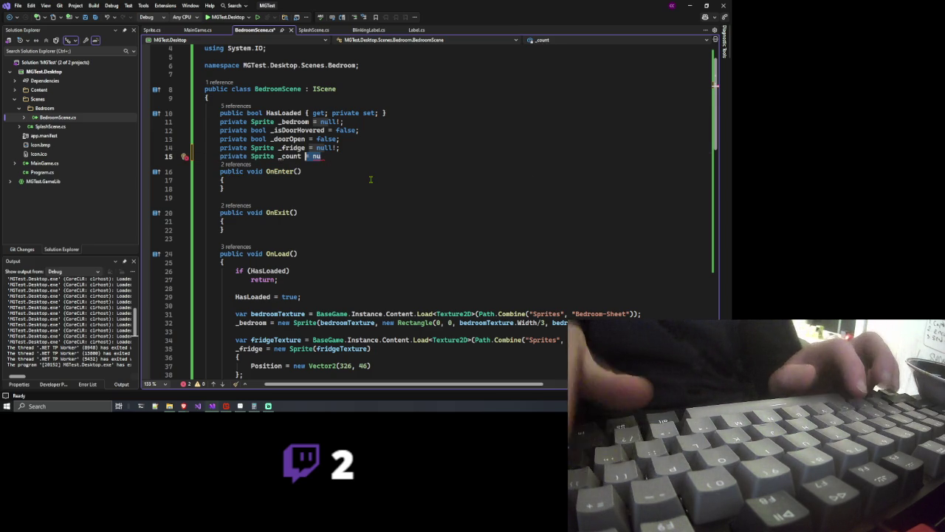
key(BackSpace)
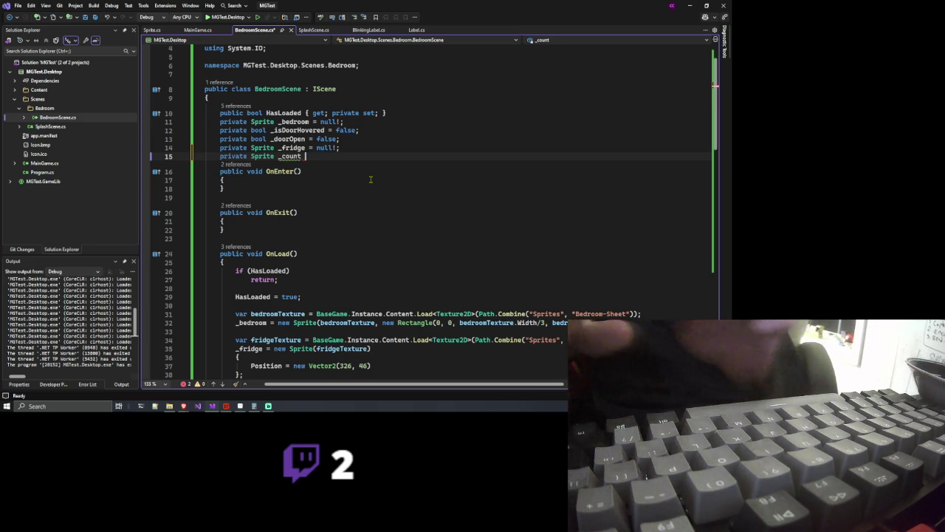
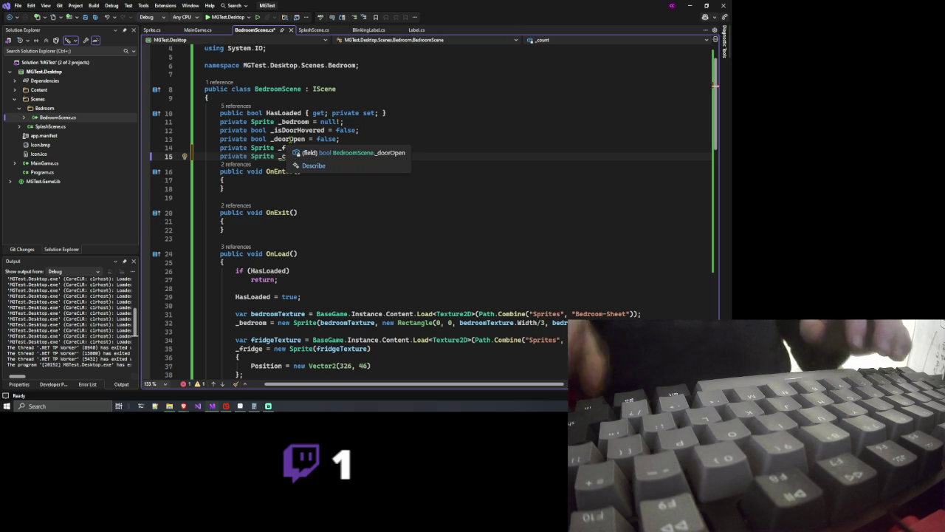
Complete the field declaration as private Sprite _counter = null! below _fridge
text(er)
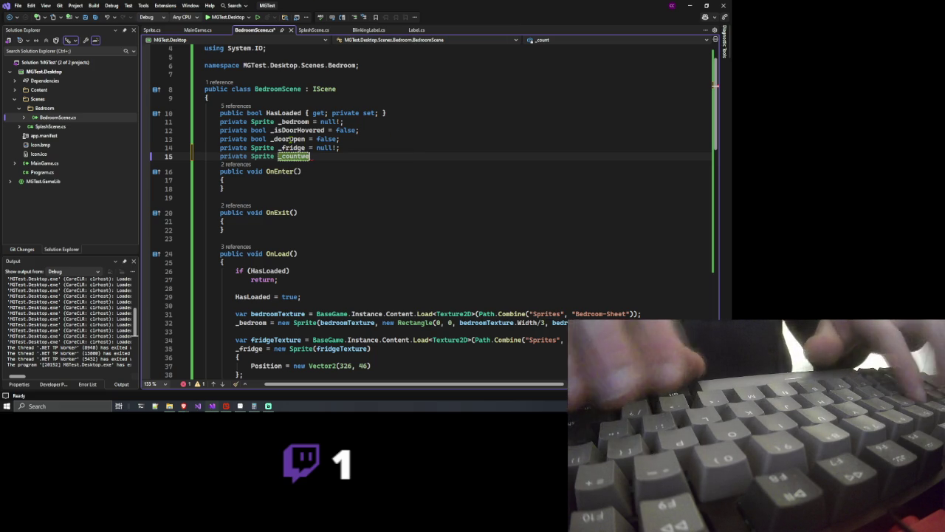
key(BackSpace)
key(BackSpace)
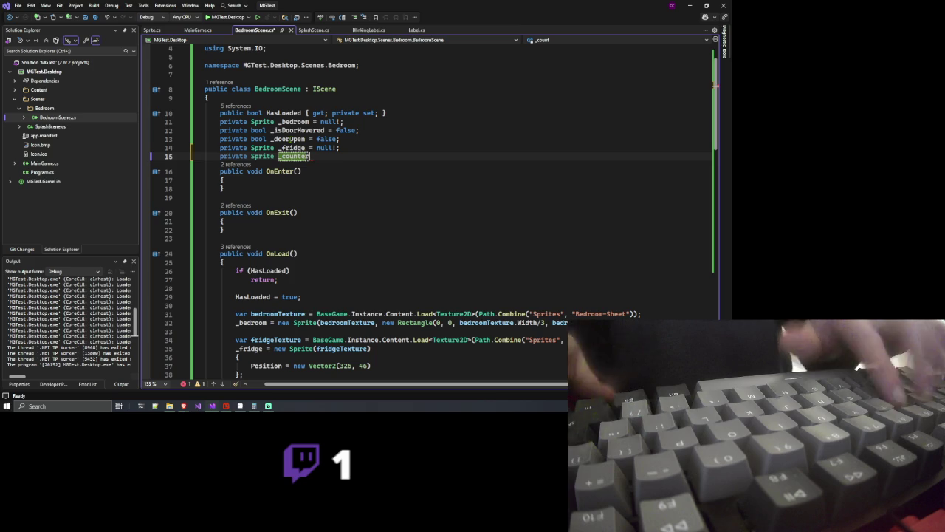
text(er = null!;)
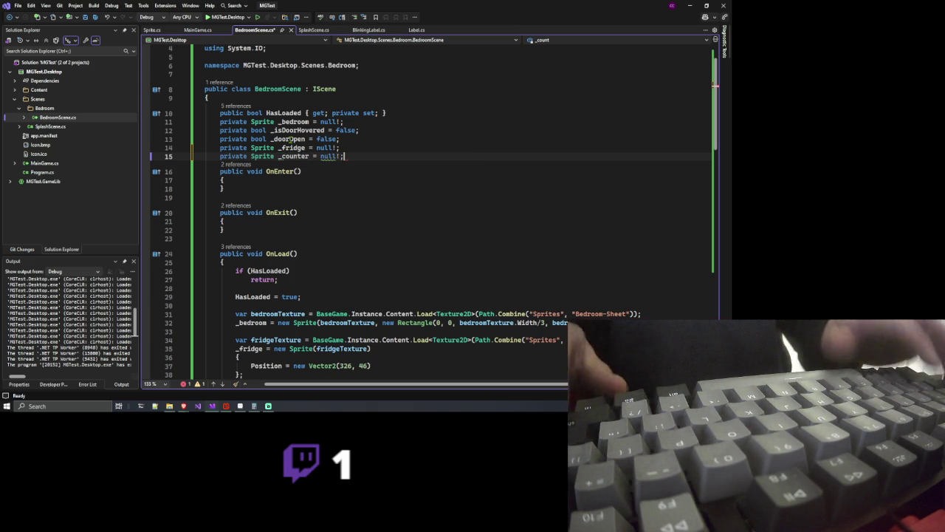
key(Down)
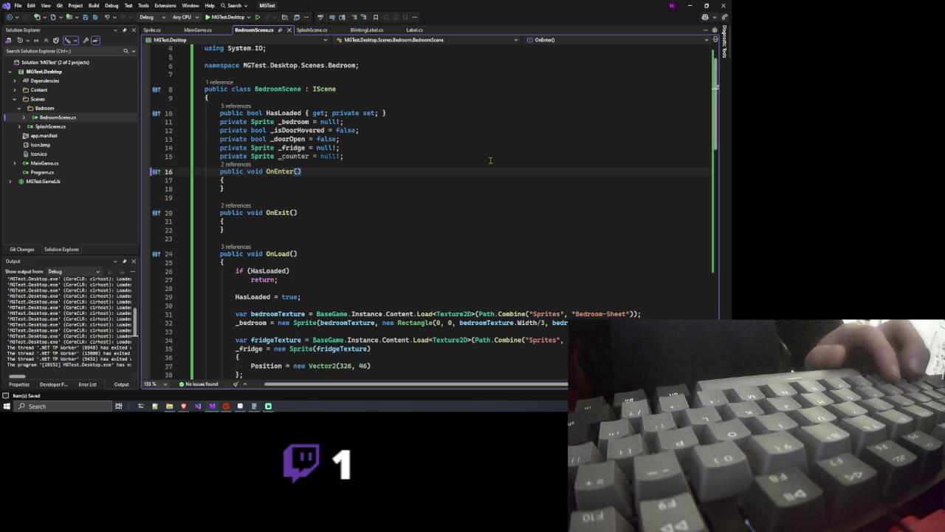
scroll(477, 189, down, 3)
Insert a new line in OnLoad right after the _fridge sprite initializer block
scroll(472, 196, down, 3)
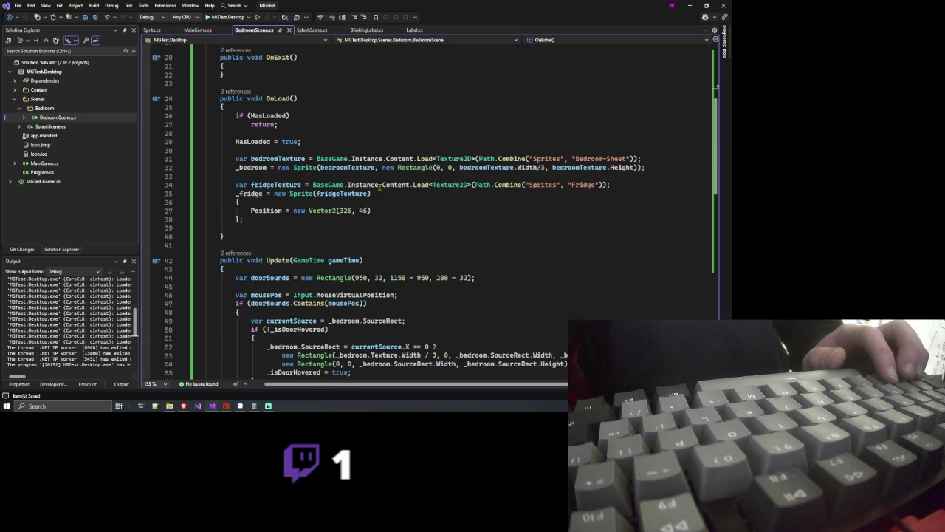
click(316, 219)
key(Return)
key(Return)
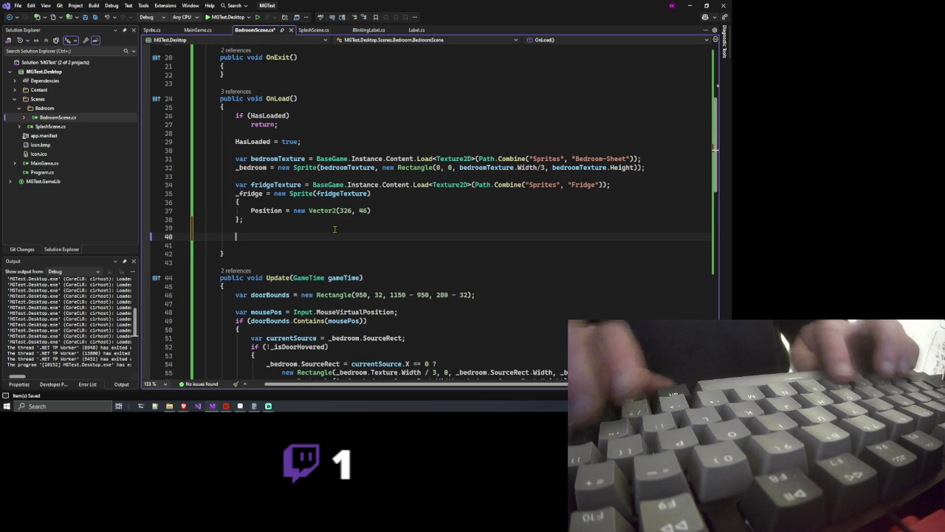